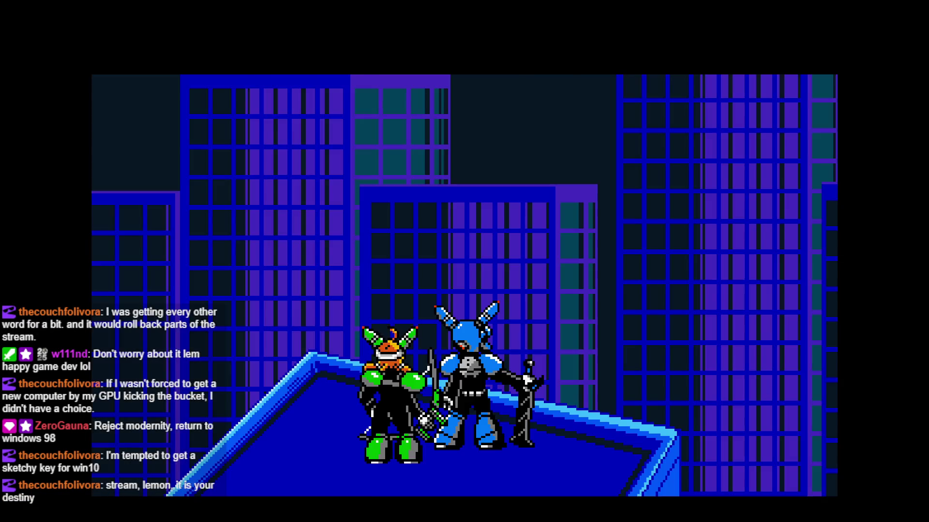
Start SOLO play and fire shots while running Lone left and right
key("Return")
key("Return")
key("Return")
key("a")
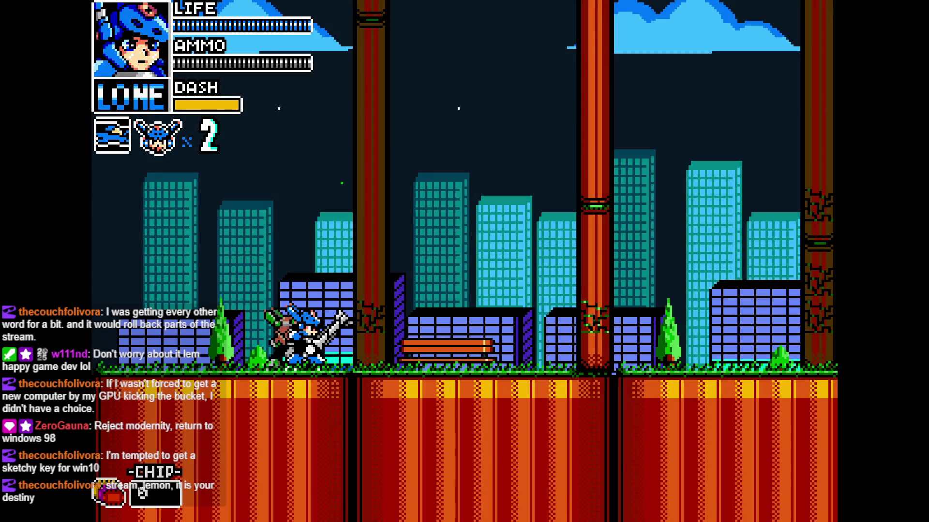
left_click(315, 104)
left_click(315, 109)
key("d")
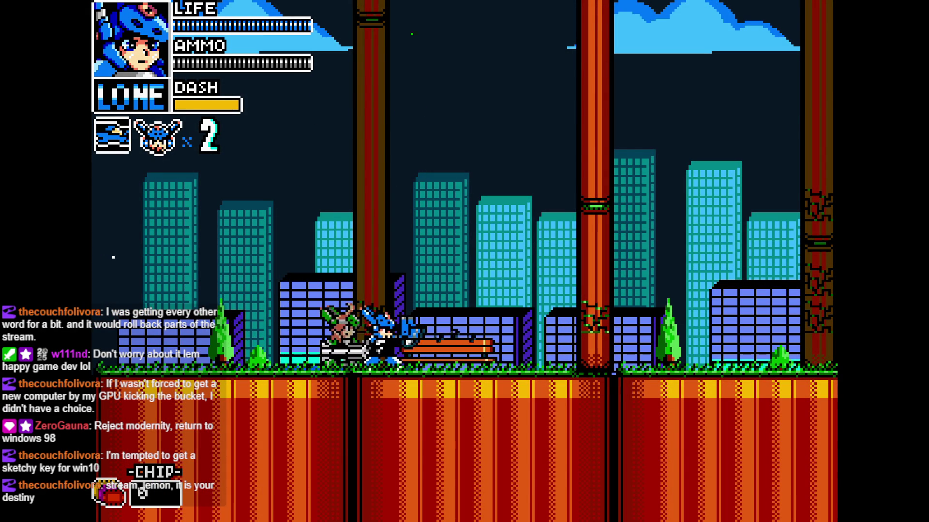
left_click(531, 183)
Run past the enemy, trigger the grappler attack, jump and fire, then exit the game
key("a")
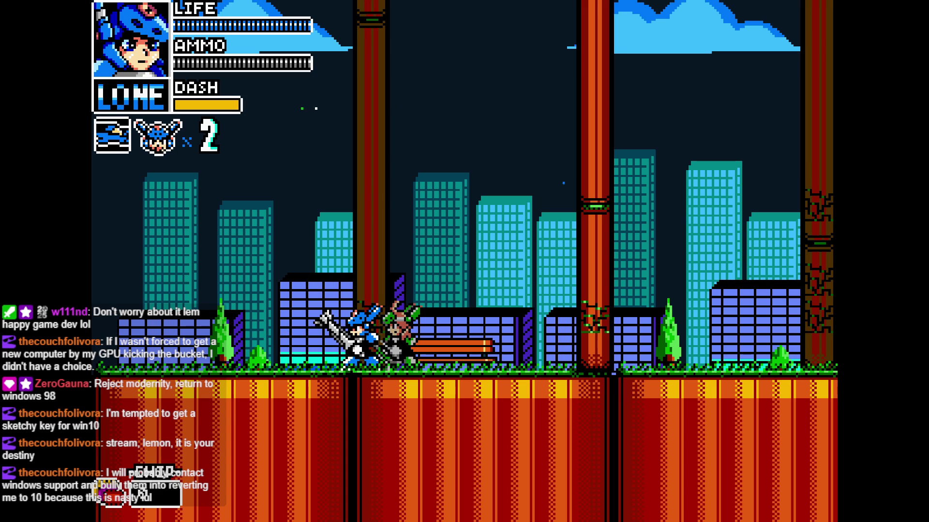
key("j")
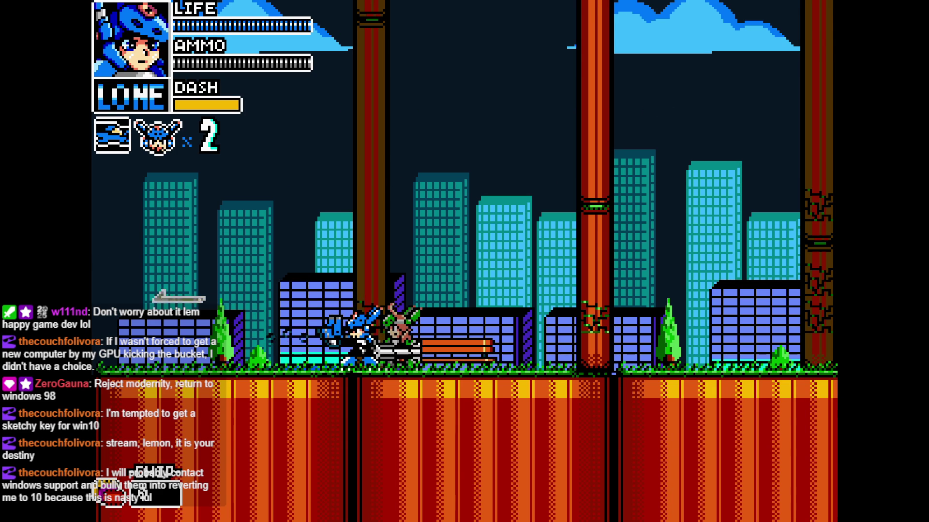
key("k")
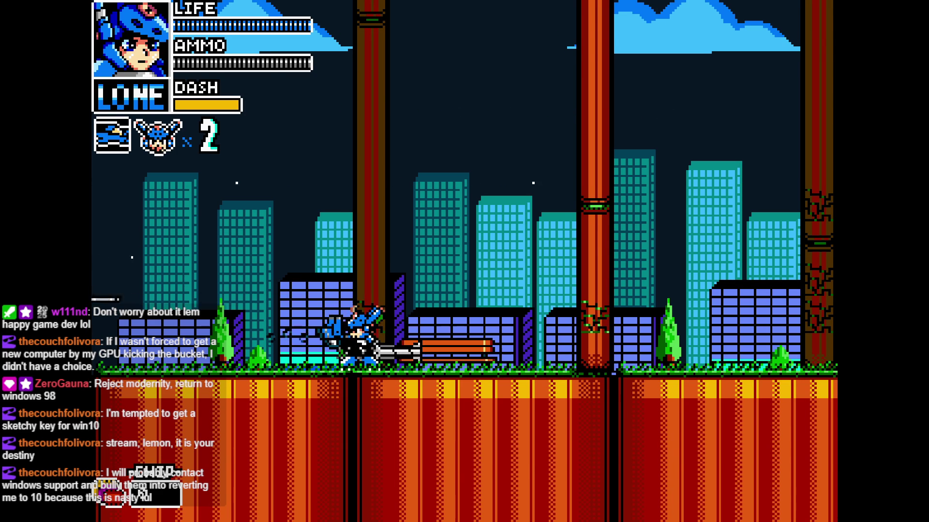
key("Right")
key("Right")
key("Left")
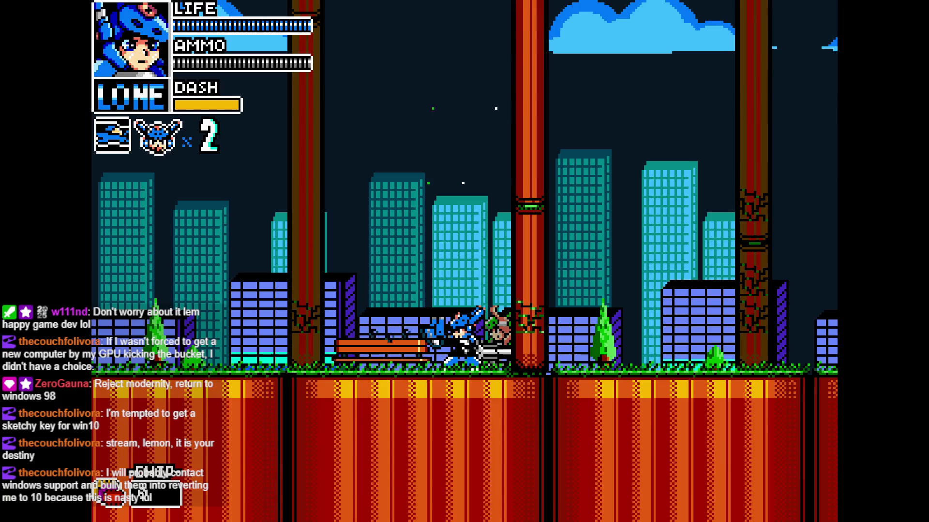
key("x")
key("x")
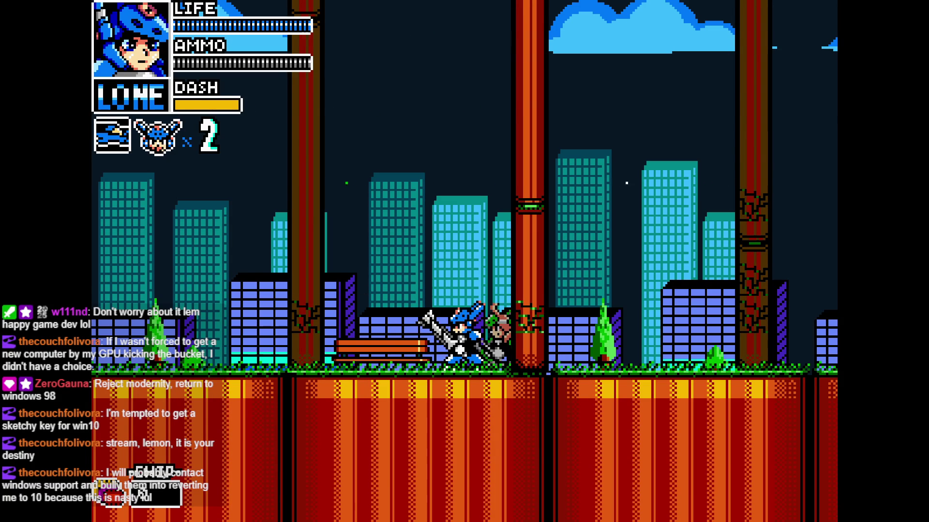
key("Escape")
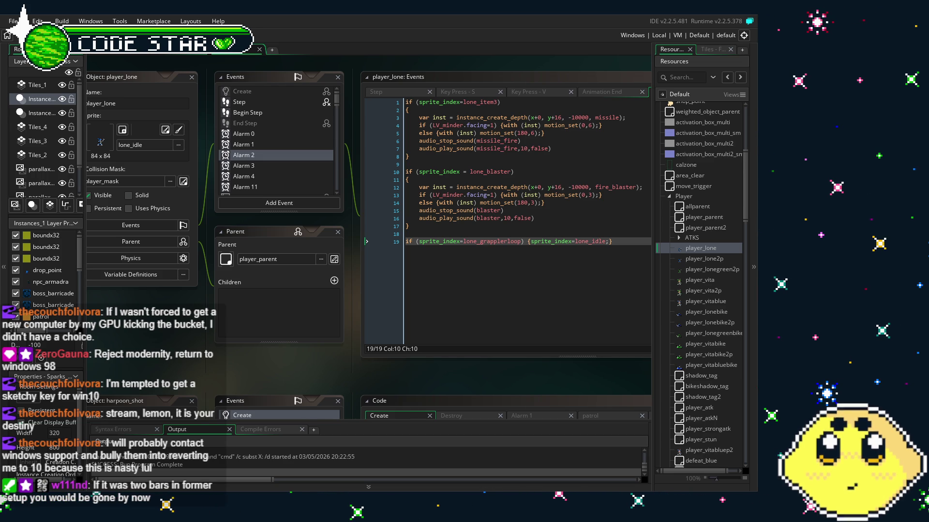
Bring up player_lone's Alarm 2 event code and nudge the workspace view
left_click(242, 155)
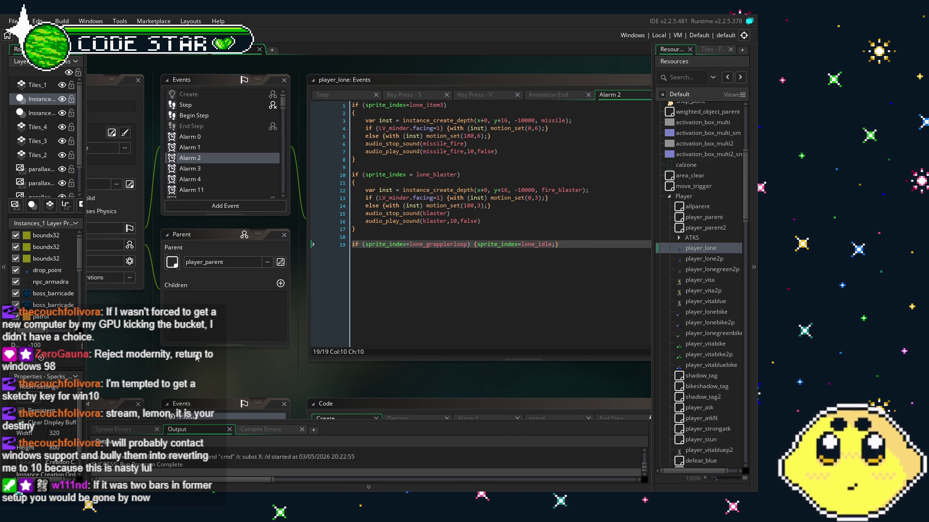
left_click_drag(212, 358, 228, 359)
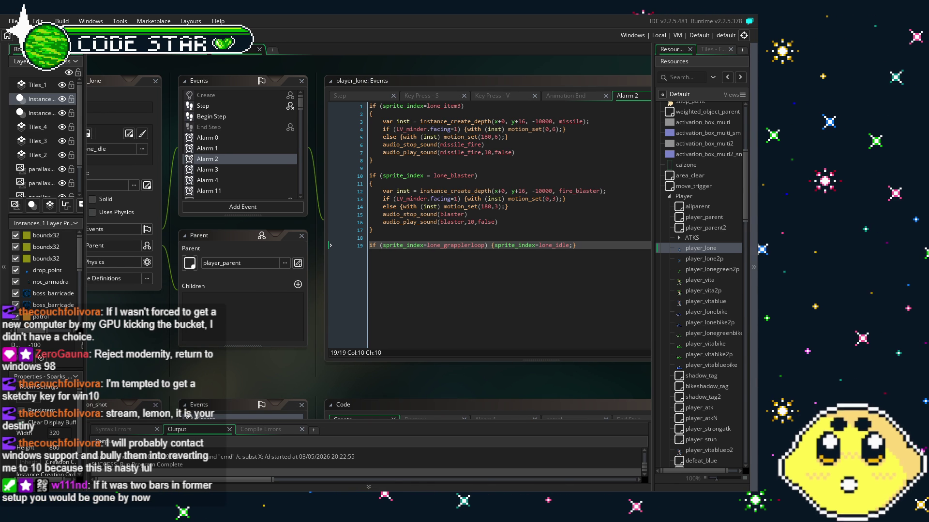
scroll(137, 288, "right", 1)
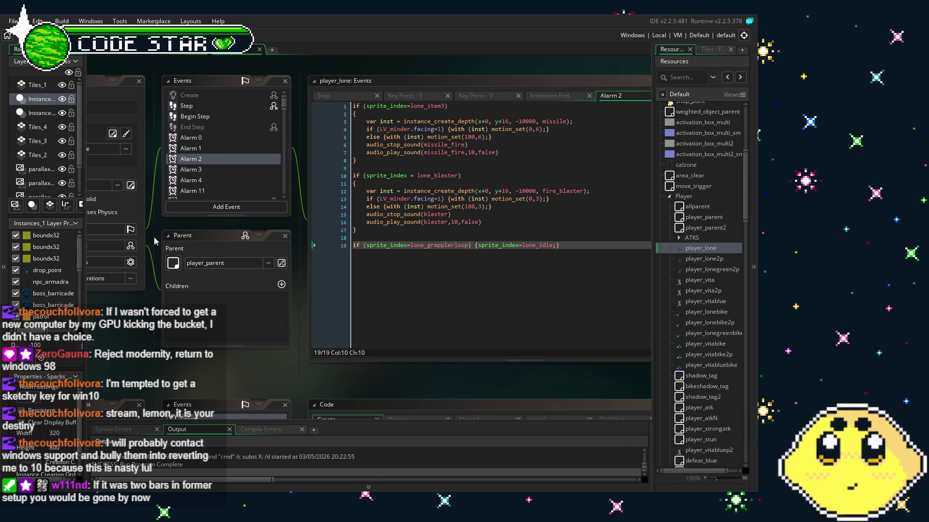
scroll(236, 123, "left", 1)
Open the Step event code and scroll through player_lone's Events list
left_click(215, 111)
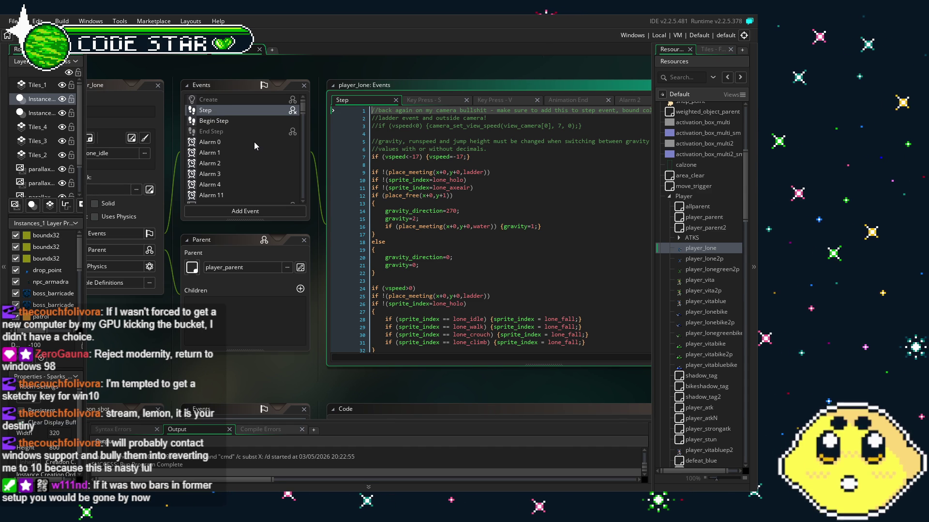
scroll(254, 141, "down", 10)
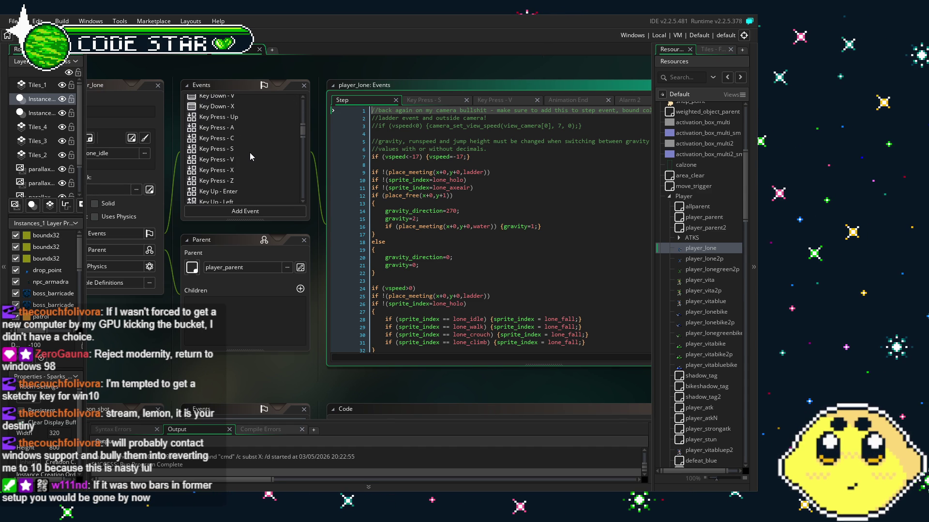
scroll(250, 153, "up", 10)
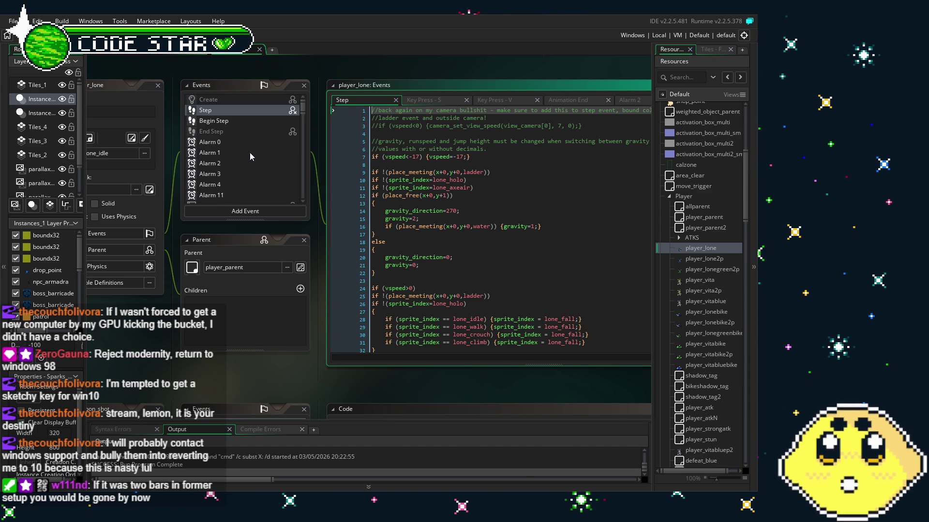
scroll(250, 152, "down", 5)
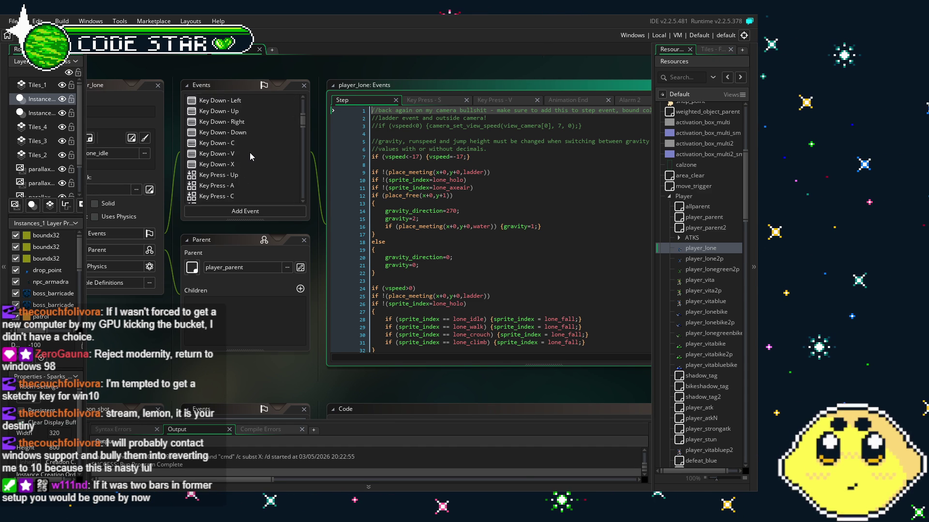
scroll(249, 152, "down", 5)
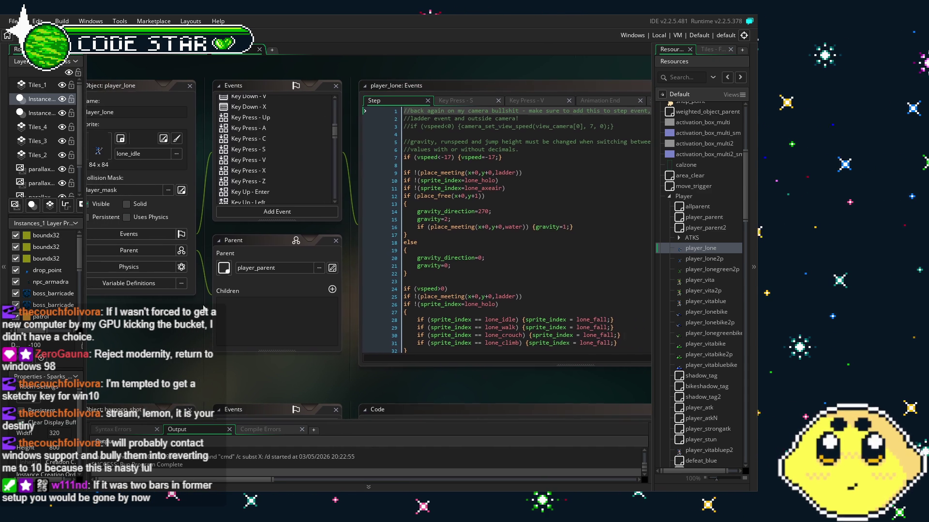
scroll(212, 308, "left", 2)
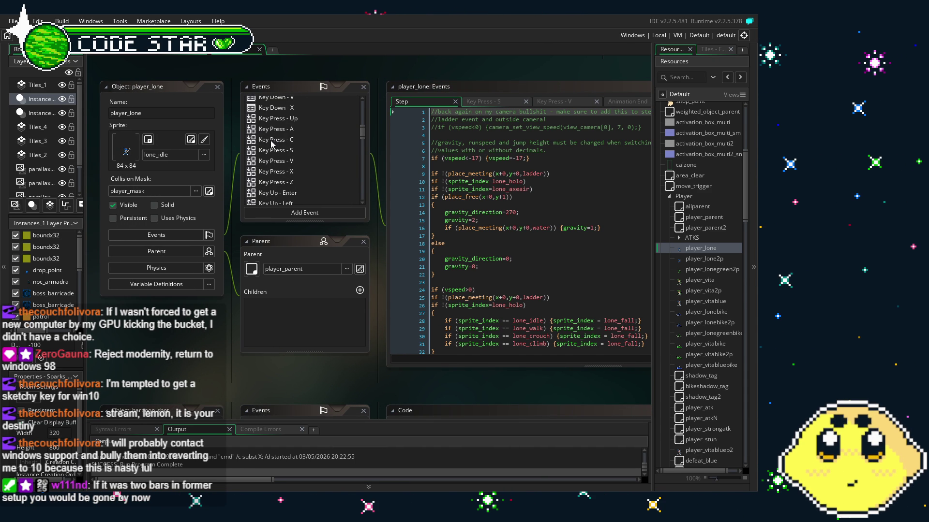
scroll(272, 143, "up", 2)
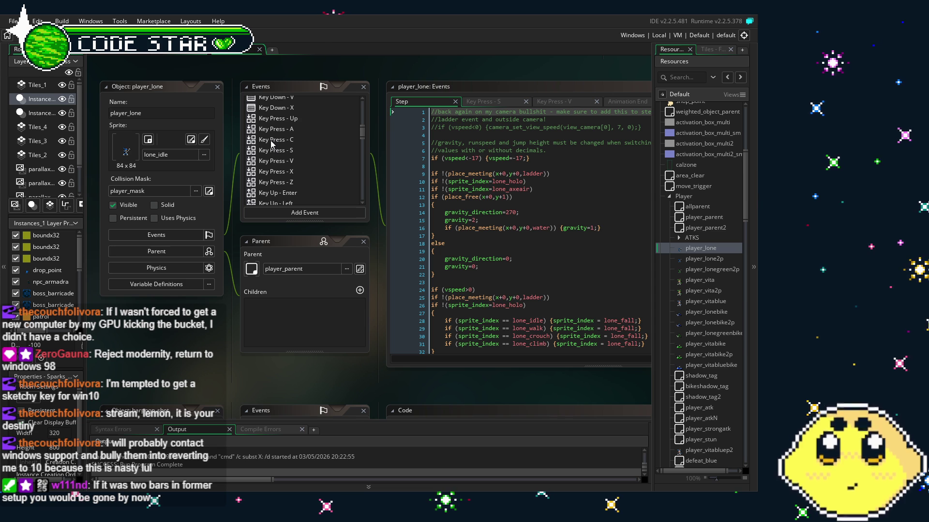
scroll(274, 159, "down", 10)
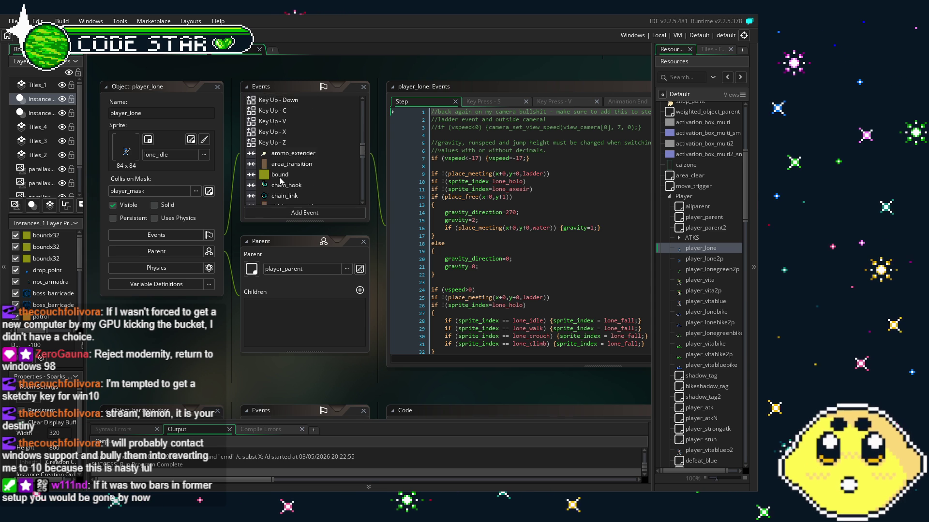
scroll(280, 181, "down", 5)
Cut the harpoon_shot firing lines from Animation End's lone_grappler block and remove the blank line
left_click(278, 189)
left_click(499, 296)
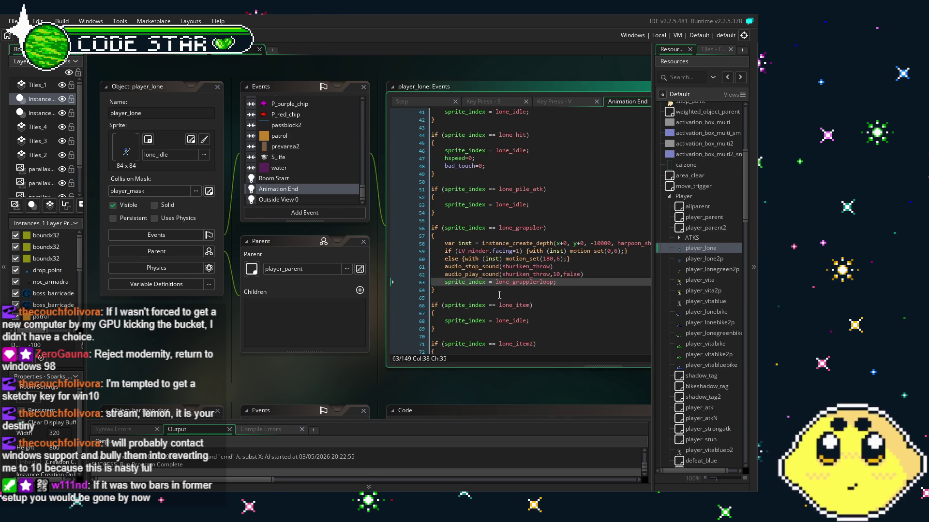
left_click(487, 291)
left_click(585, 274)
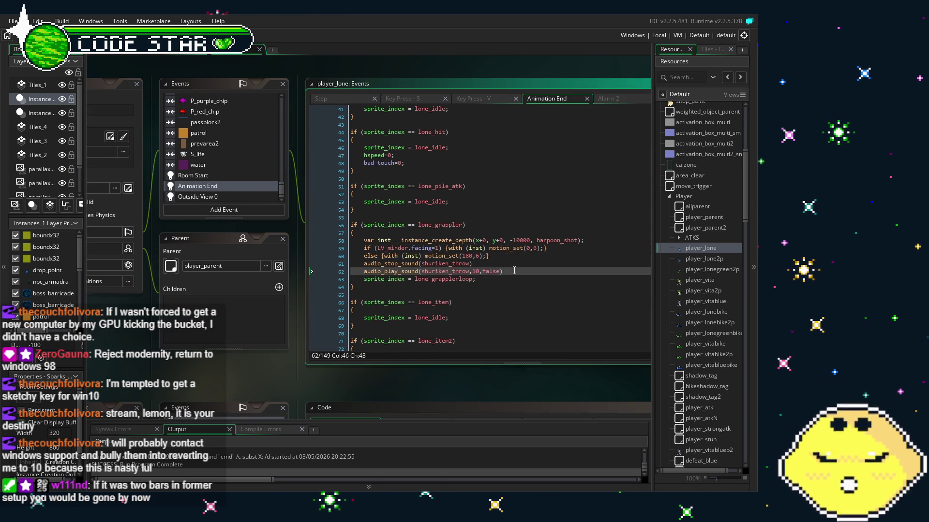
left_click_drag(388, 290, 343, 229)
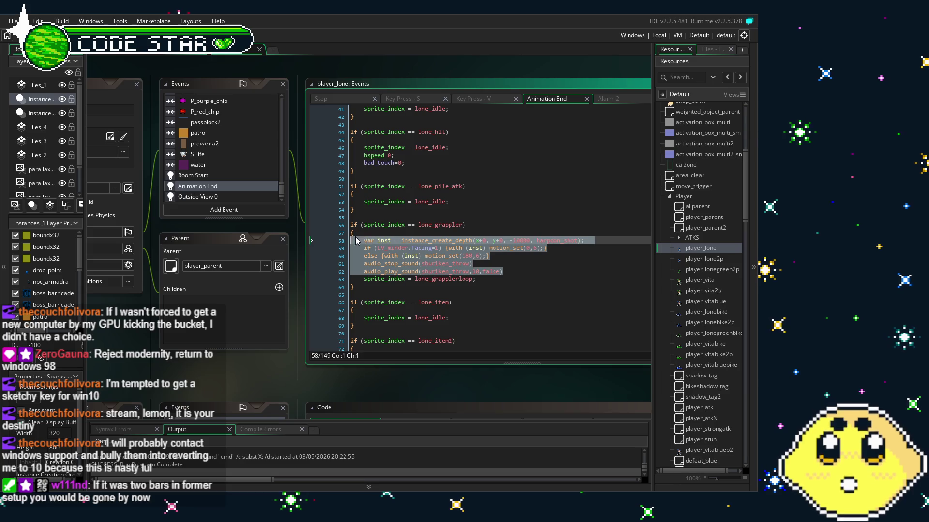
key("ctrl+z")
key("BackSpace")
key("Down")
key("Down")
key("Down")
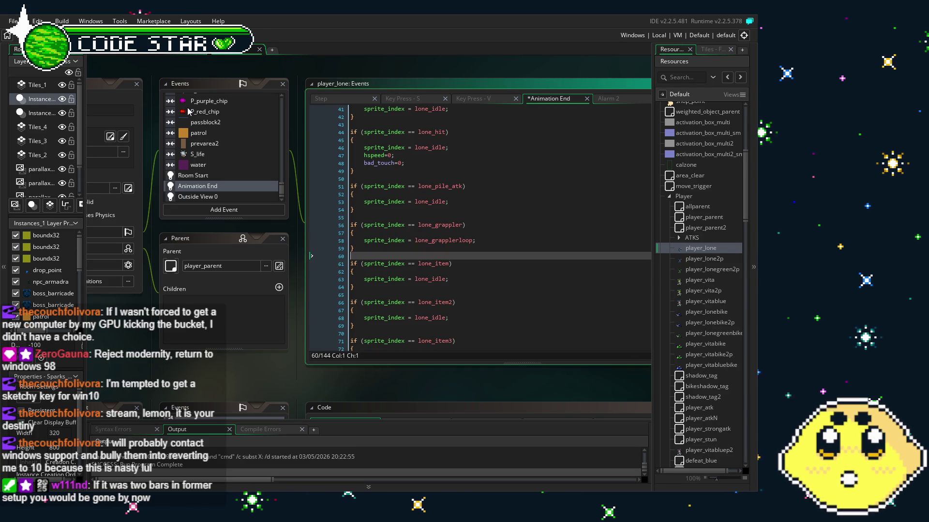
Scroll the Events list and open the Key Press - V event code
scroll(220, 149, "up", 2)
scroll(220, 150, "up", 5)
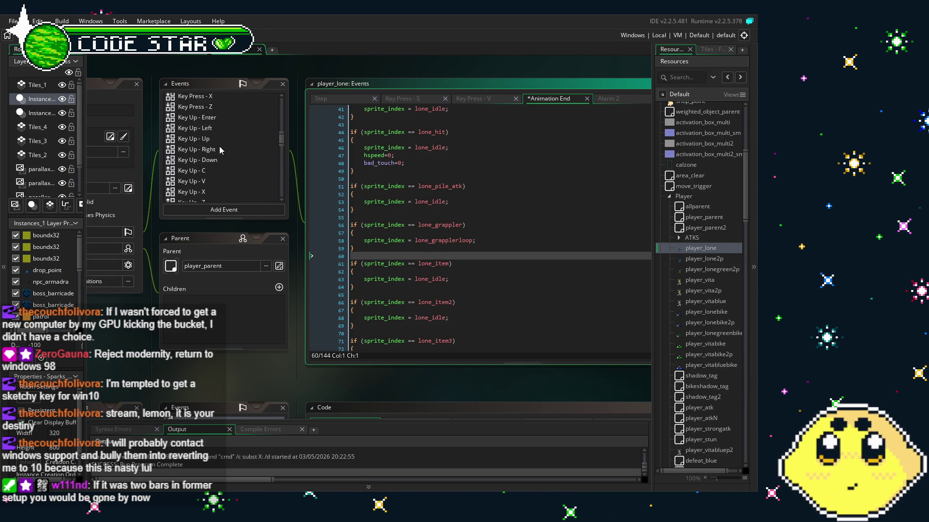
scroll(219, 148, "up", 3)
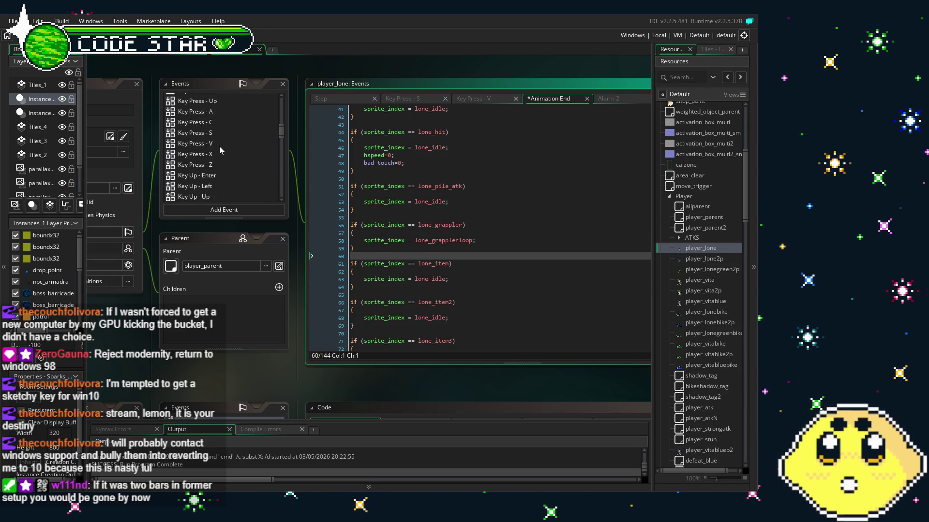
left_click(218, 155)
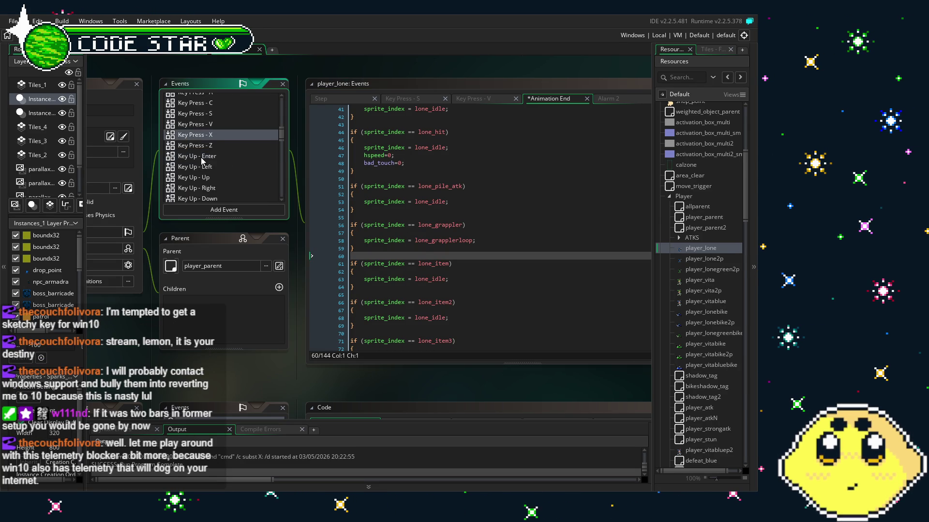
scroll(203, 161, "down", 2)
scroll(202, 161, "up", 3)
left_click(202, 163)
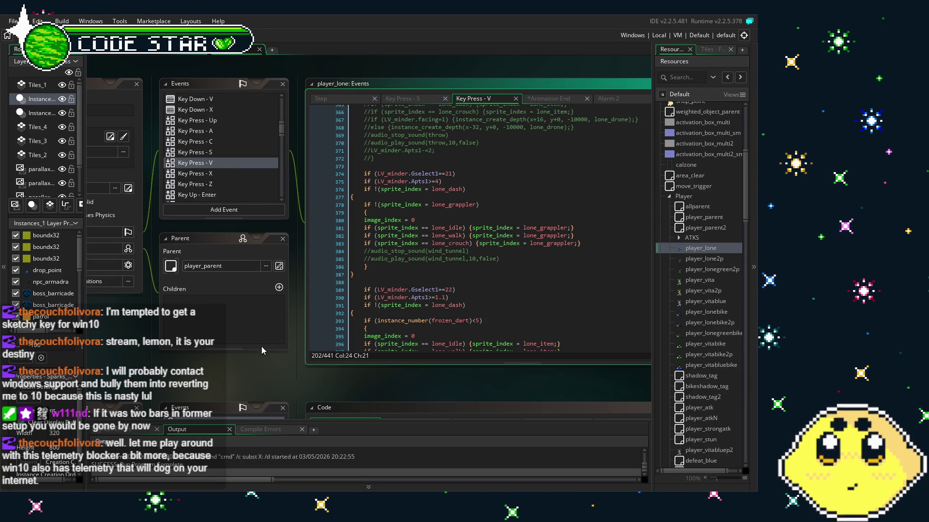
Paste the harpoon_shot firing block after the grappler check block in Key Press - V
left_click(435, 236)
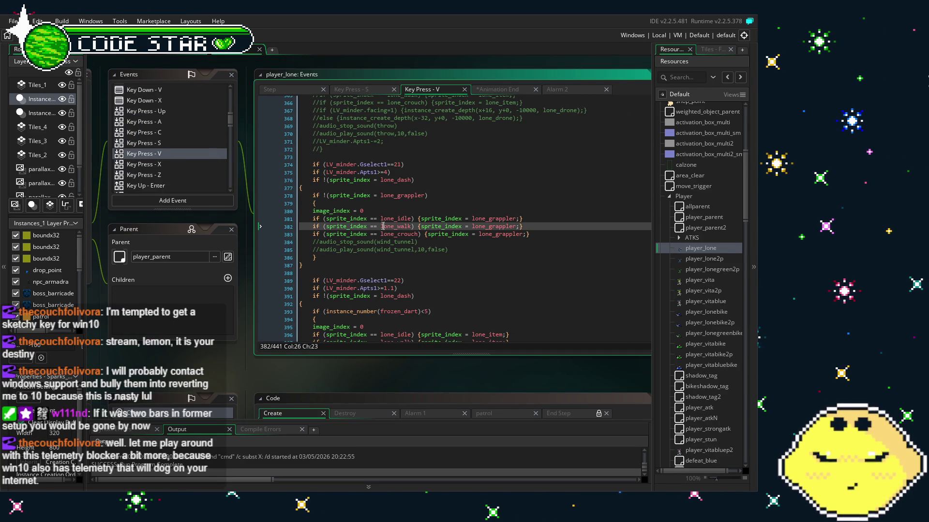
left_click(538, 231)
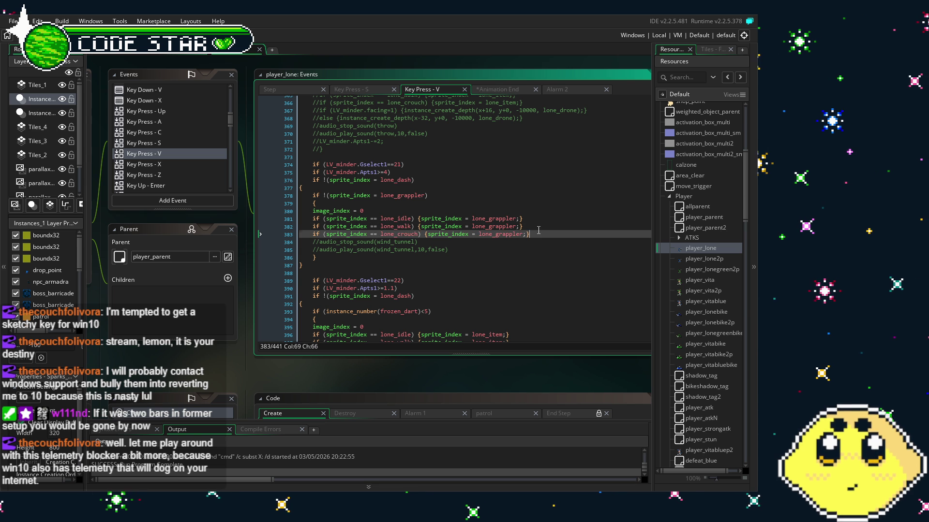
left_click(519, 263)
type("if (sprite_index == lone_grappler) { \tvar inst = instance_create_depth(x+0, y+0, -10000, harpoon_shot); \tif (LV_minder.facing=1) {with (inst) motion_set(0,6);} \telse {with (inst) motion_set(180,6);} \taudio_stop_sound(shuriken_throw) \taudio_play_sound(shuriken_throw,10,false) \tsprite_index = lone_grapplerloop; }")
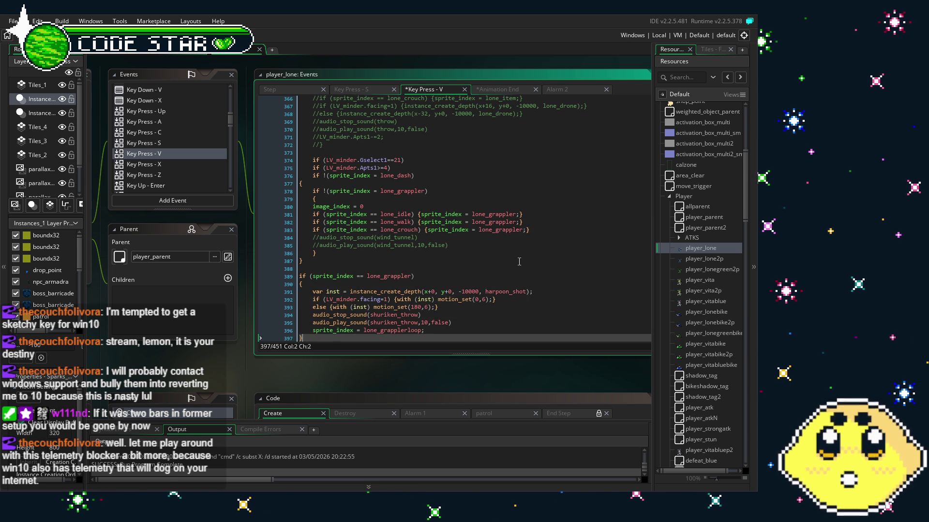
scroll(457, 267, "down", 3)
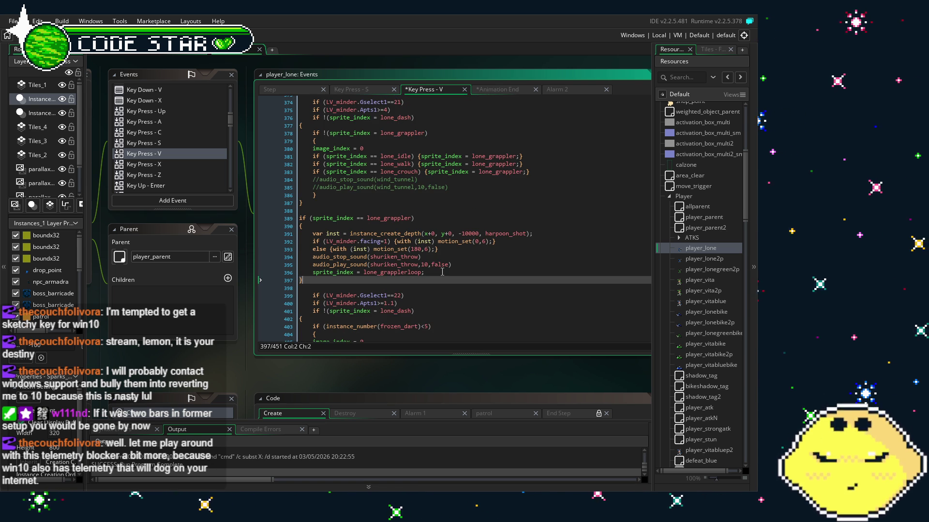
left_click(459, 263)
left_click_drag(459, 262, 314, 236)
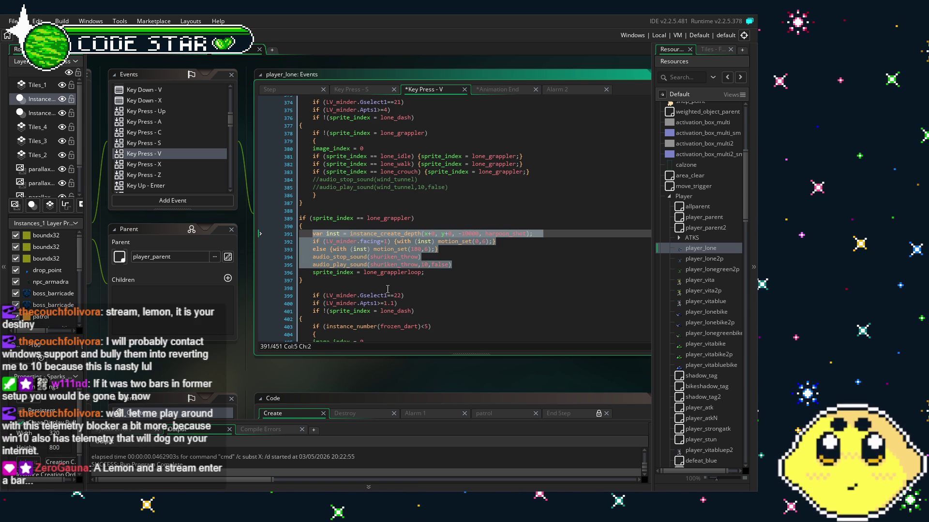
left_click(375, 257)
Delete the lone_grapplerloop line and the separate lone_grappler if-block with its harpoon lines
triple_click(430, 271)
key("Delete")
left_click_drag(302, 272, 290, 218)
key("ctrl+c")
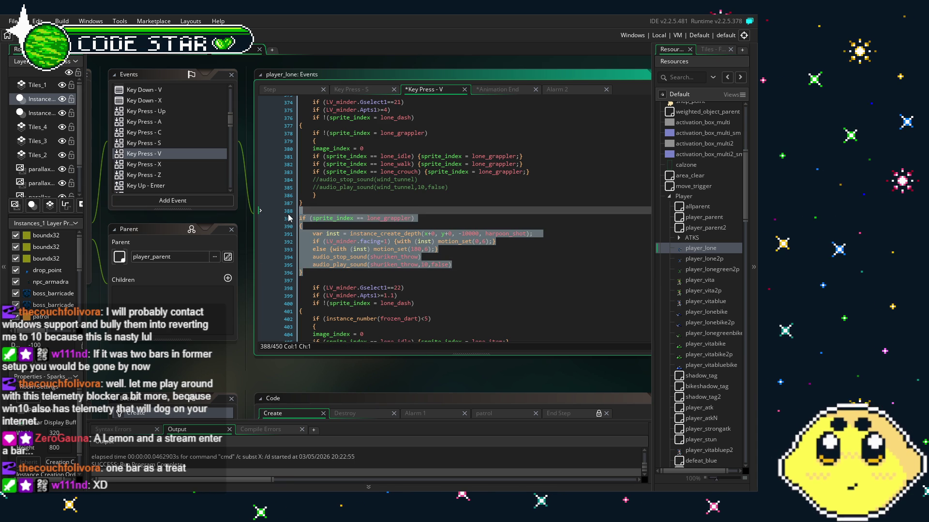
left_click_drag(453, 264, 311, 241)
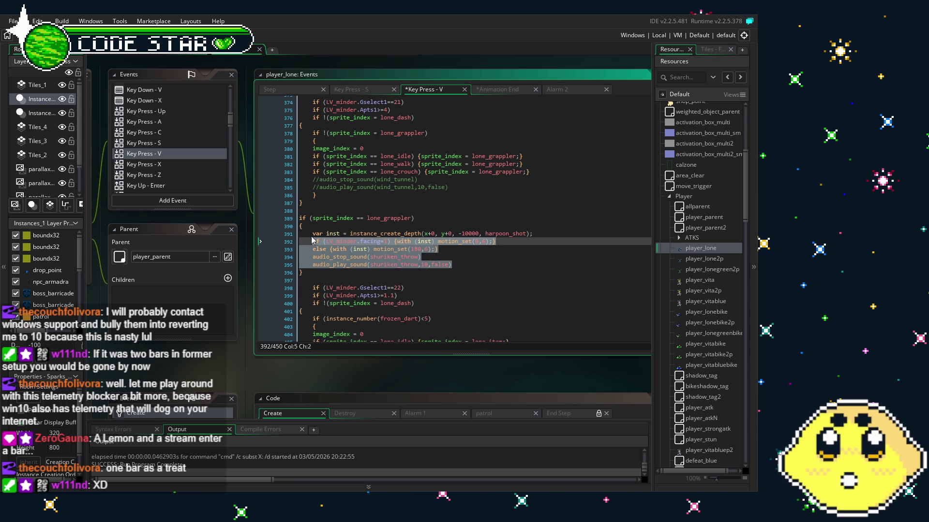
left_click(310, 235, "shift")
key("Delete")
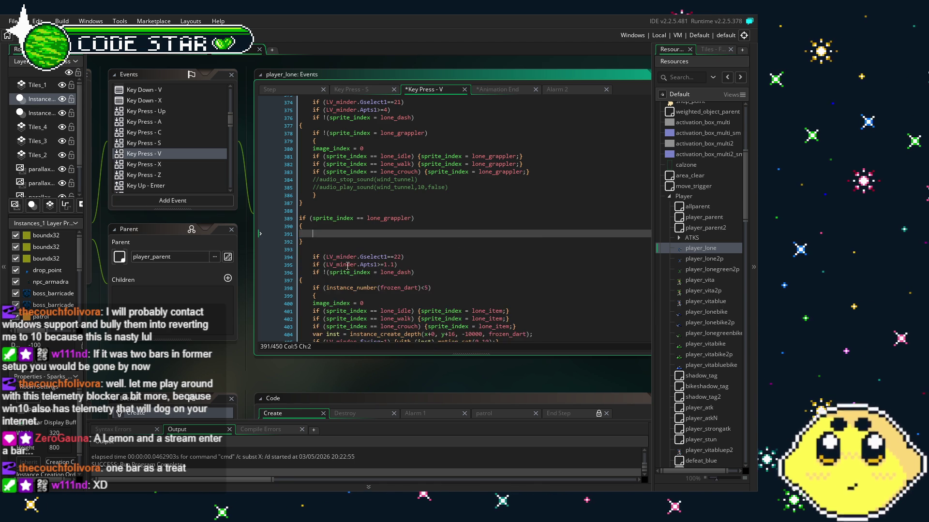
left_click_drag(303, 242, 303, 219)
key("Delete")
key("Delete")
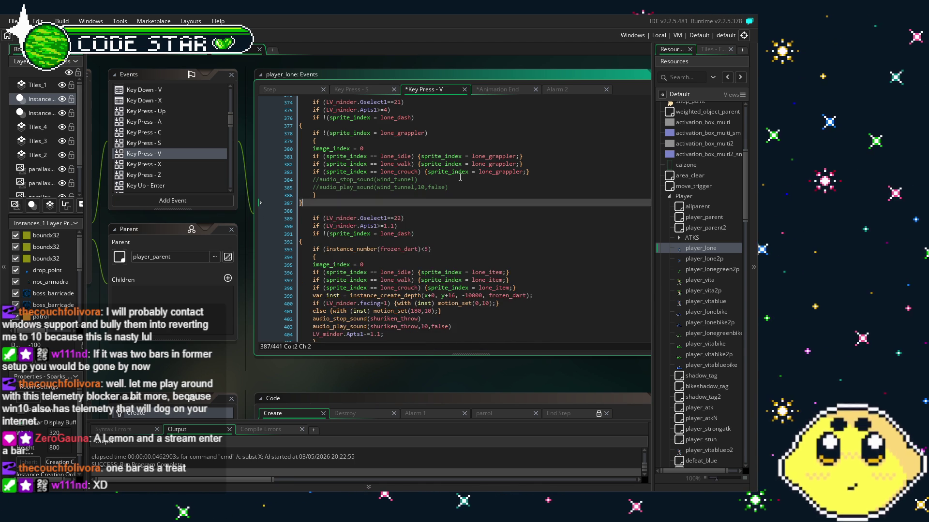
Paste the harpoon_shot spawn and shuriken_throw lines below the crouch line, replacing the commented wind_tunnel lines
left_click(538, 172)
key("Return")
key("ctrl+v")
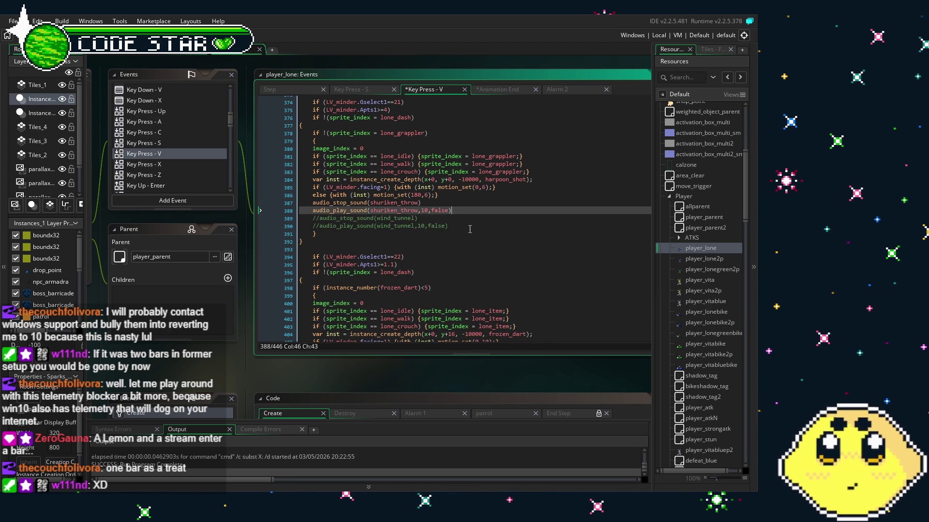
left_click(469, 227)
left_click_drag(470, 229, 460, 211)
key("BackSpace")
scroll(380, 261, "up", 2)
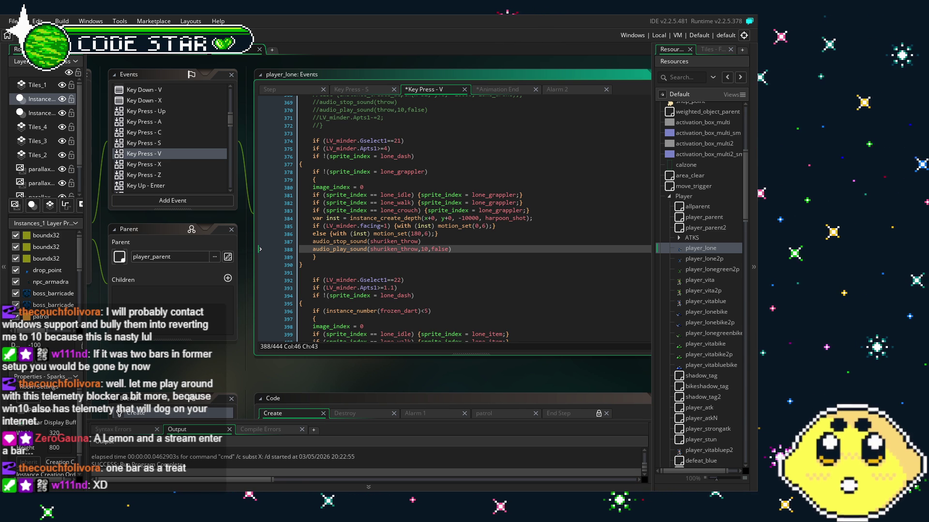
Review the edited Key Press - V code and save the project with Ctrl+S
left_click(450, 272)
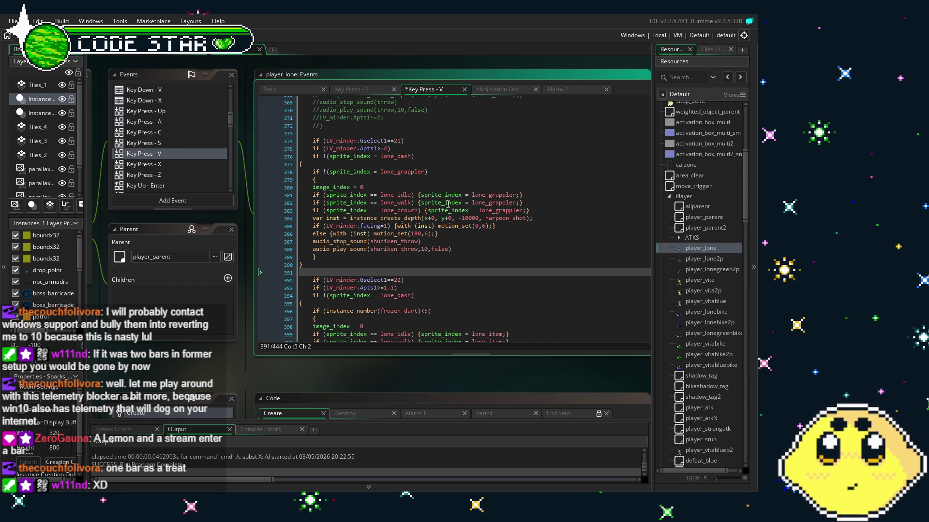
scroll(447, 203, "up", 1)
scroll(422, 226, "down", 1)
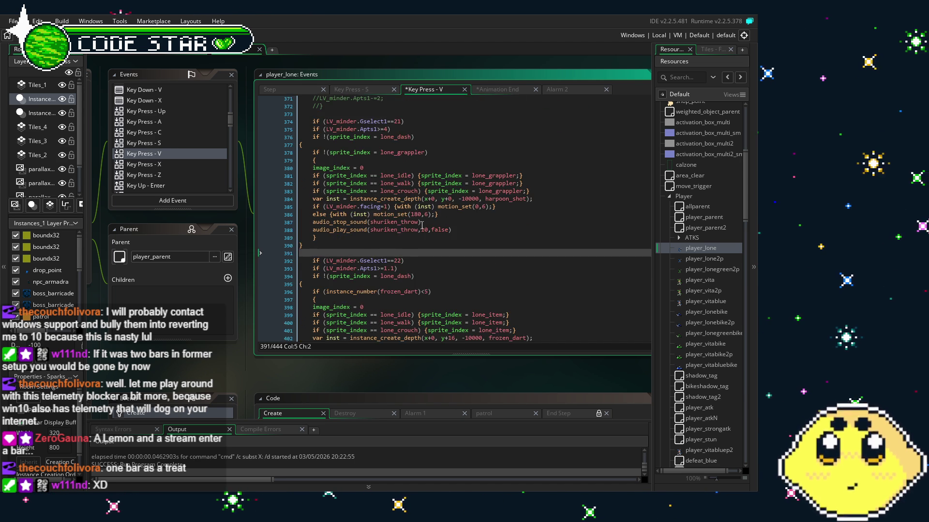
scroll(421, 226, "down", 2)
scroll(421, 226, "up", 1)
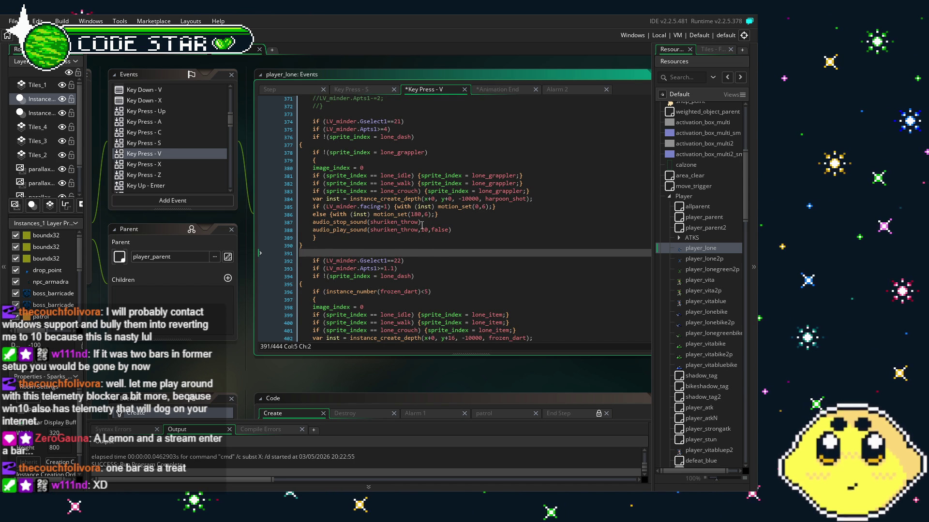
scroll(422, 226, "up", 1)
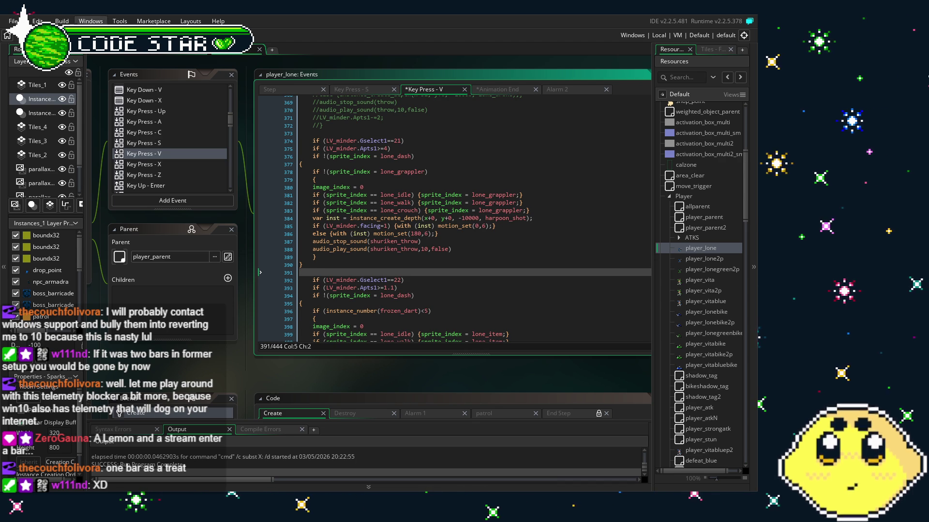
key("ctrl+s")
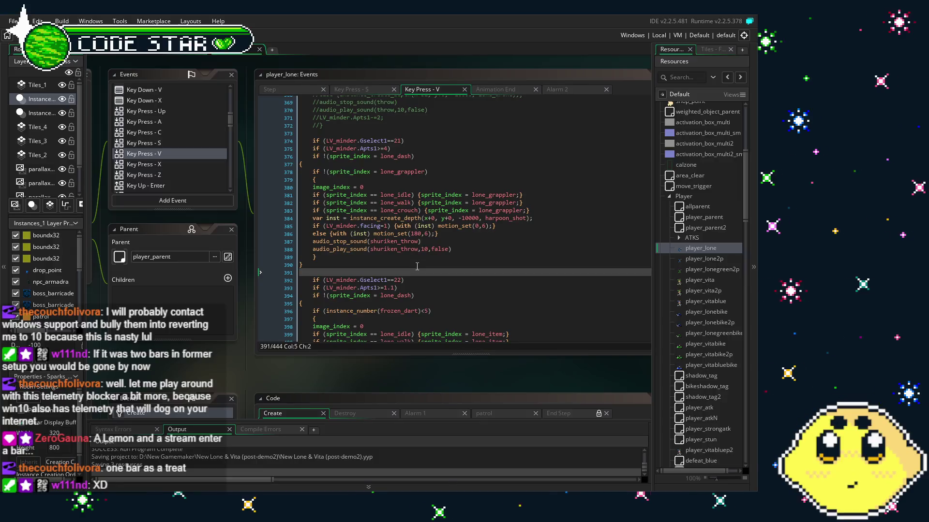
Undo an accidental duplicate paste of the harpoon lines and look over the code
left_click(459, 250)
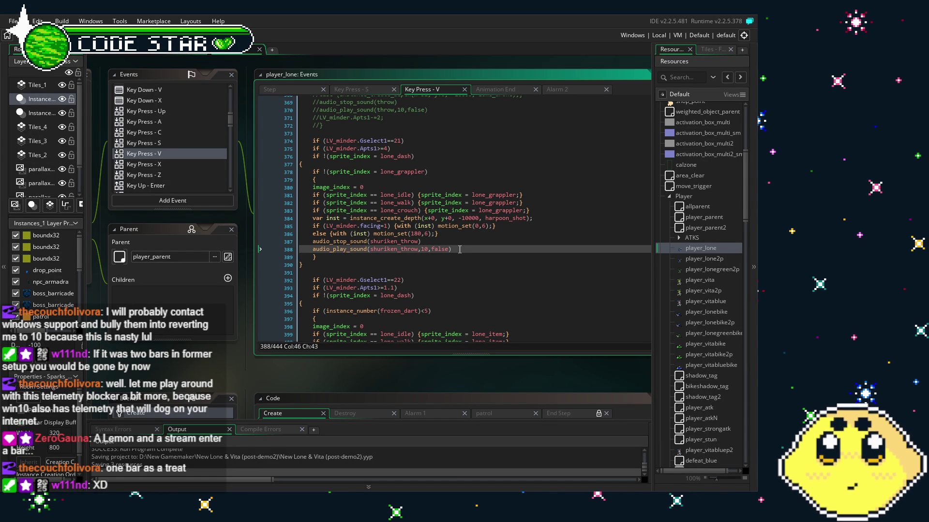
key("ctrl+v")
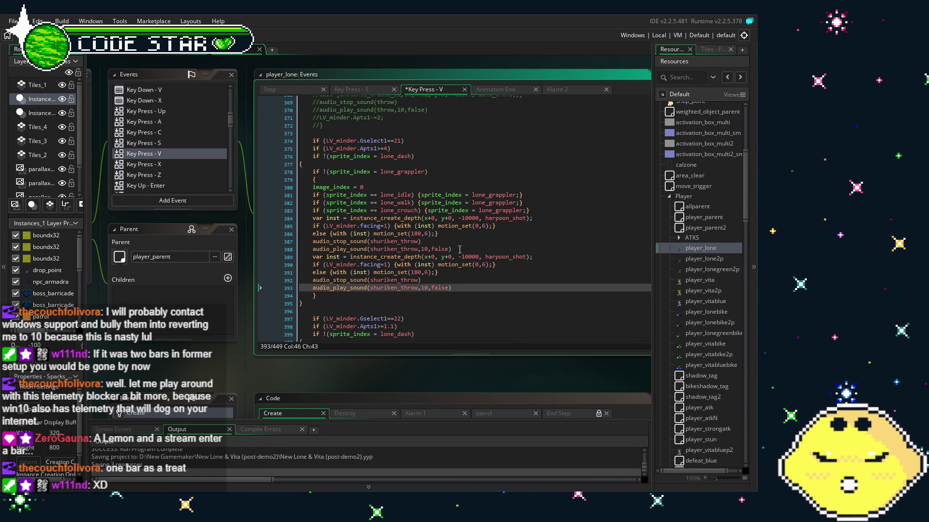
key("ctrl+z")
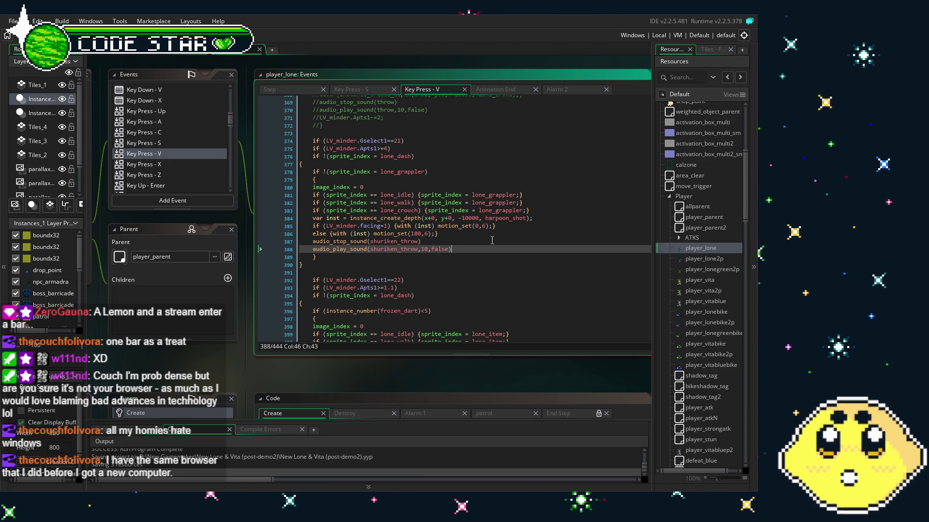
scroll(465, 247, "up", 2)
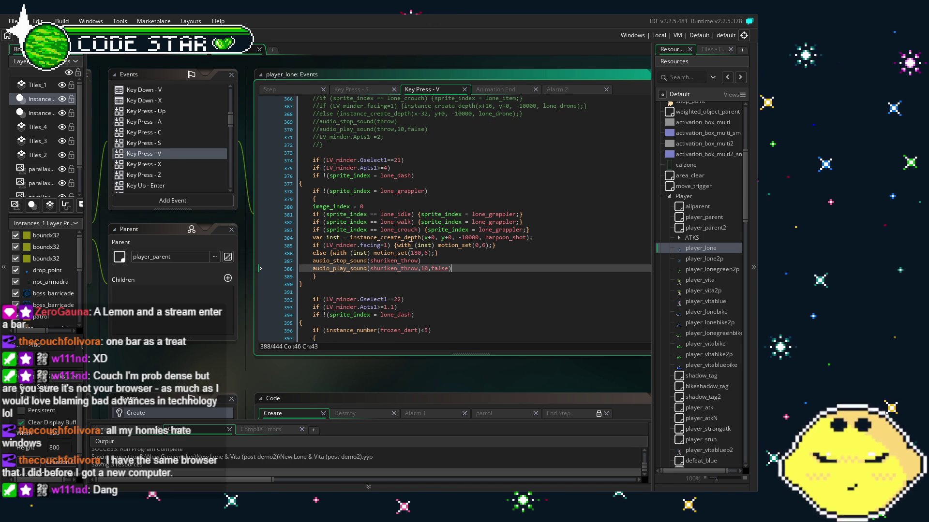
scroll(411, 245, "down", 2)
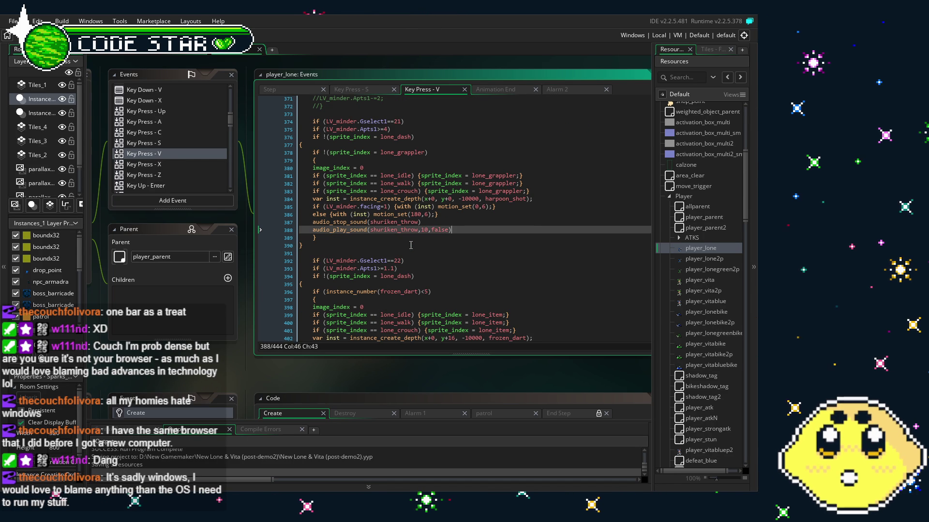
scroll(315, 195, "up", 1)
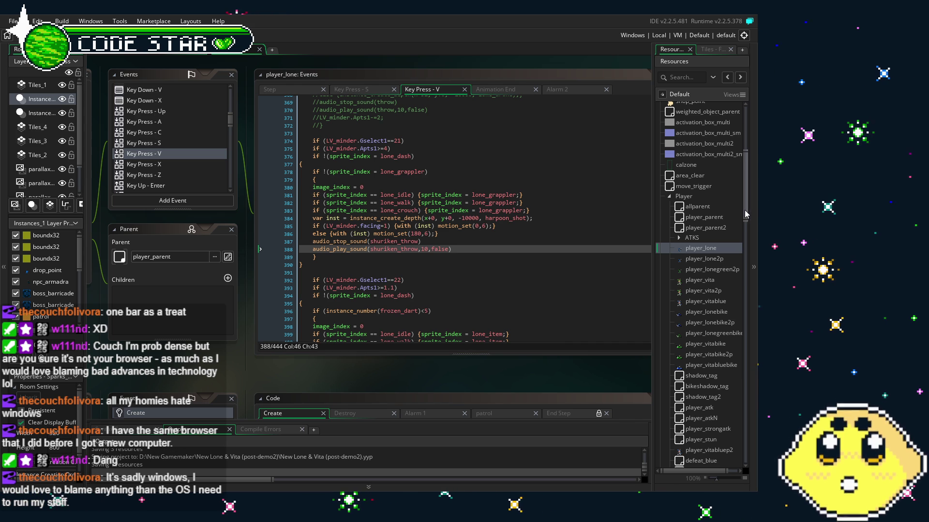
mouse_move(744, 210)
left_mouse_down()
mouse_move(741, 140)
mouse_move(740, 229)
left_mouse_up()
left_click(660, 105)
left_click(668, 116)
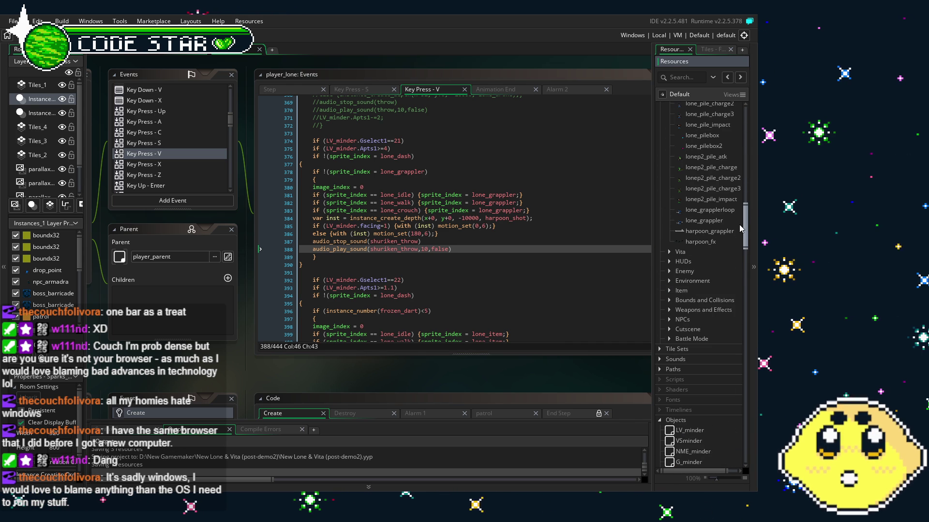
double_click(717, 232)
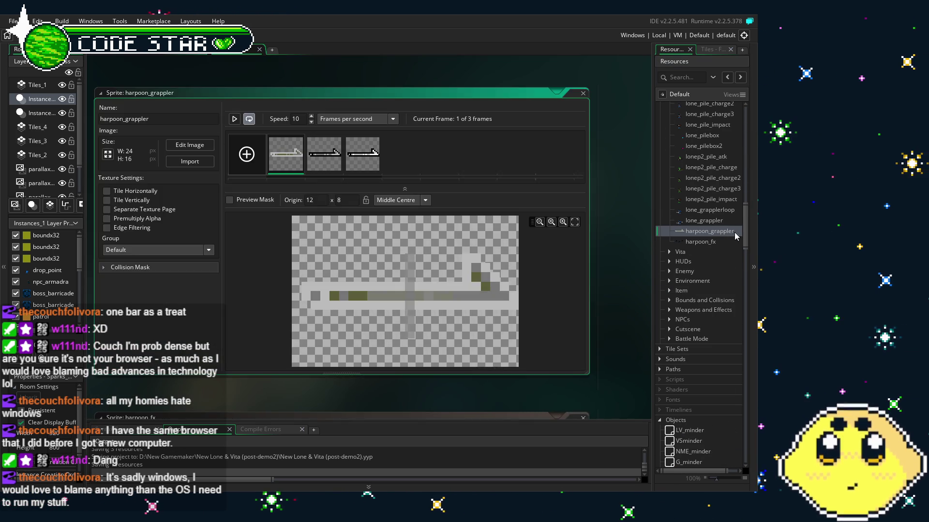
left_click_drag(747, 239, 747, 281)
scroll(746, 282, "down", 3)
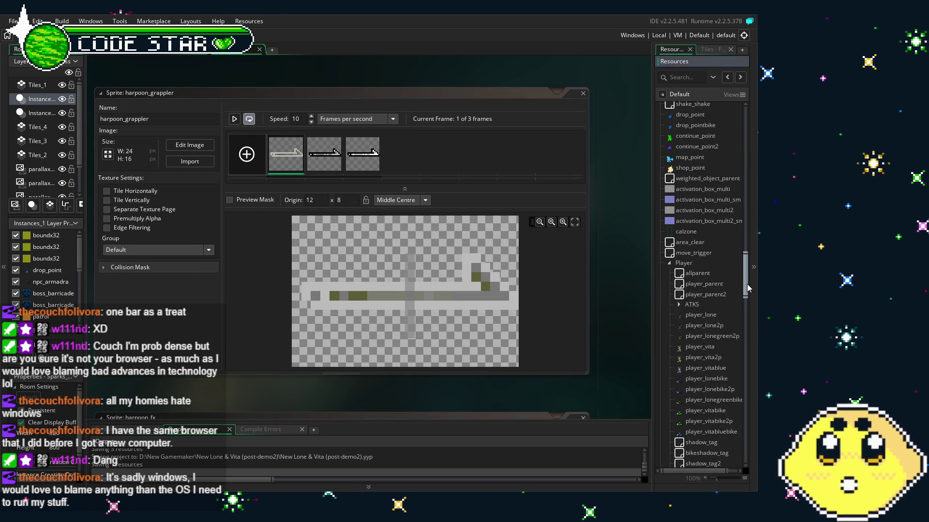
double_click(701, 315)
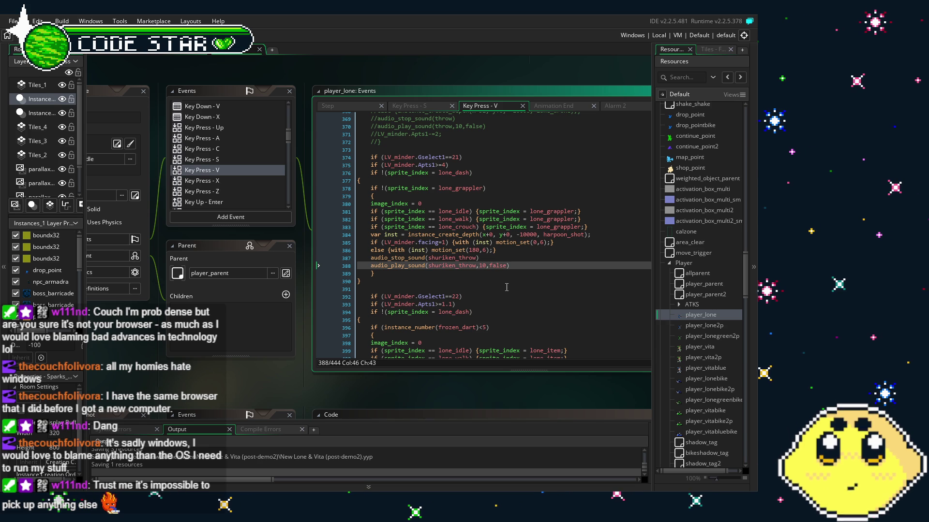
Change the harpoon_shot spawn offset from y+0 to y+10, save, and launch a test build
key("Up")
key("Up")
key("Up")
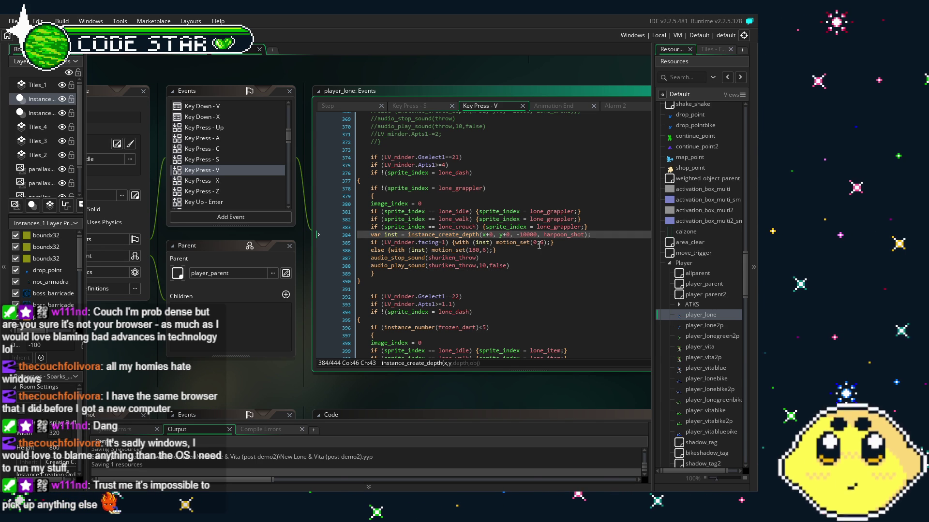
key("BackSpace")
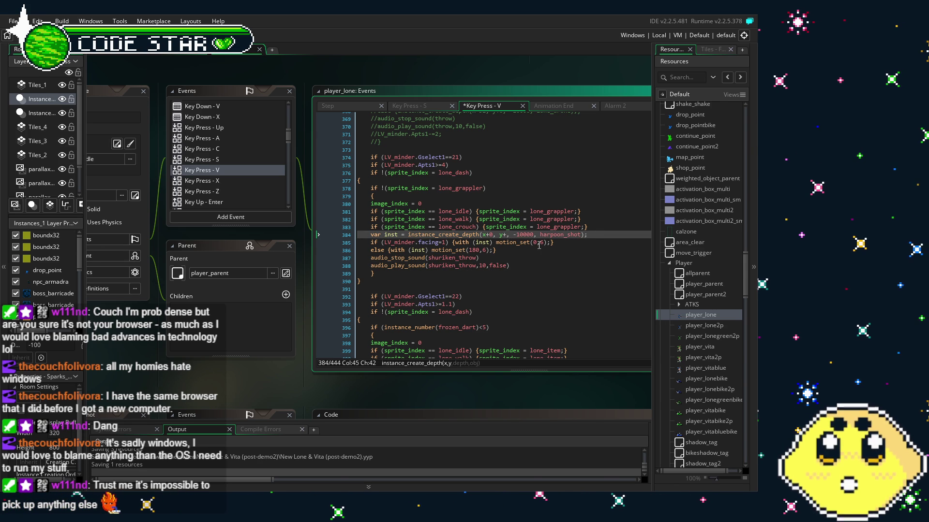
type("10")
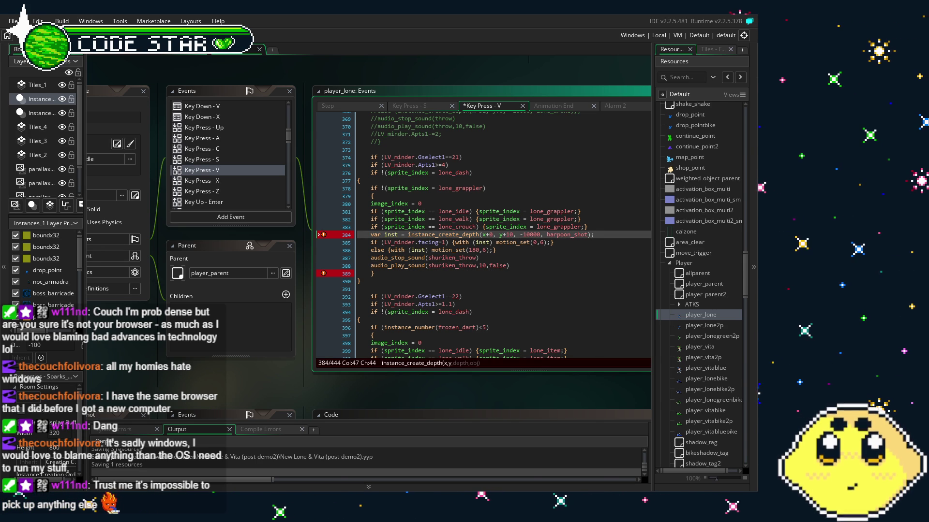
key("ctrl+s")
key("F5")
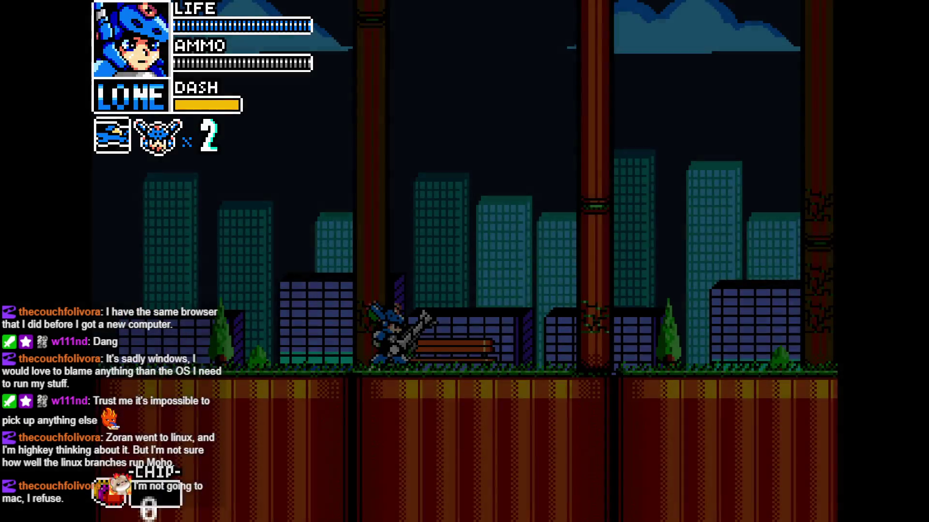
Move Lone left and right in the running game, firing the harpoon both ways with X
key("x")
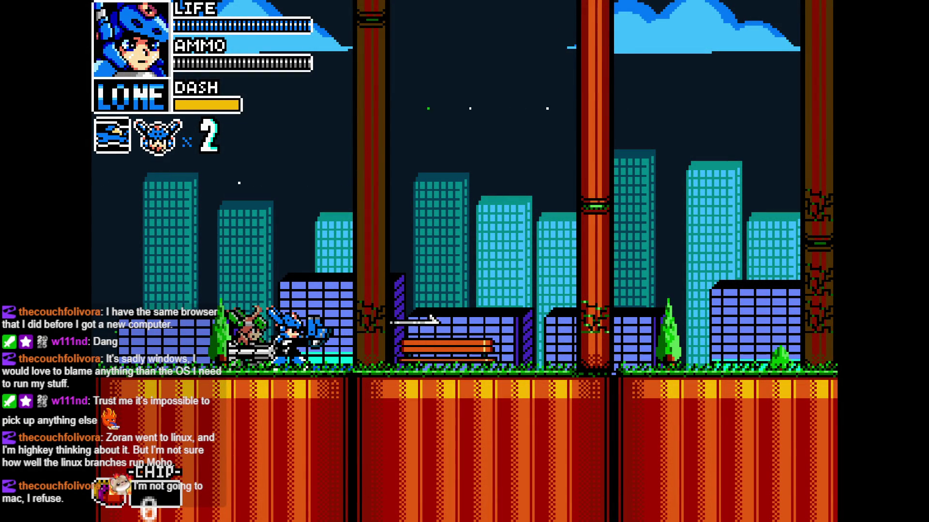
key("Right")
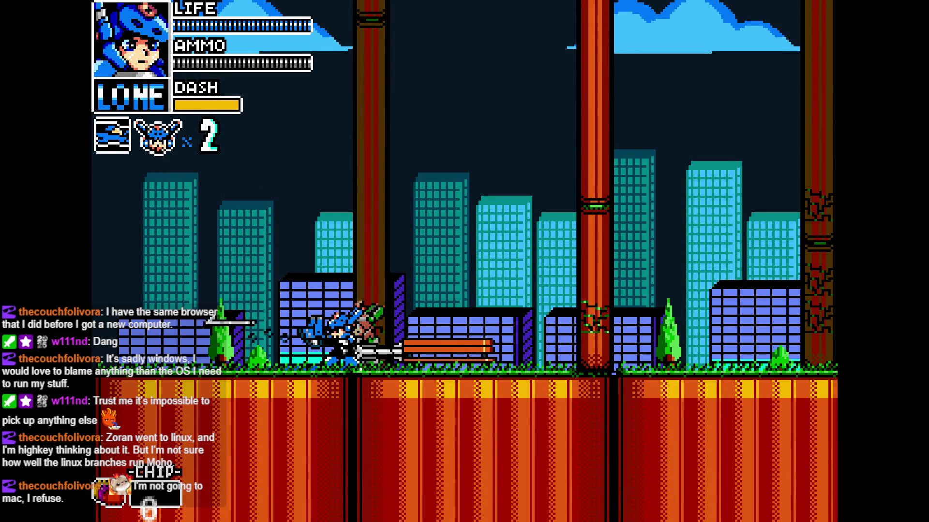
key("Right")
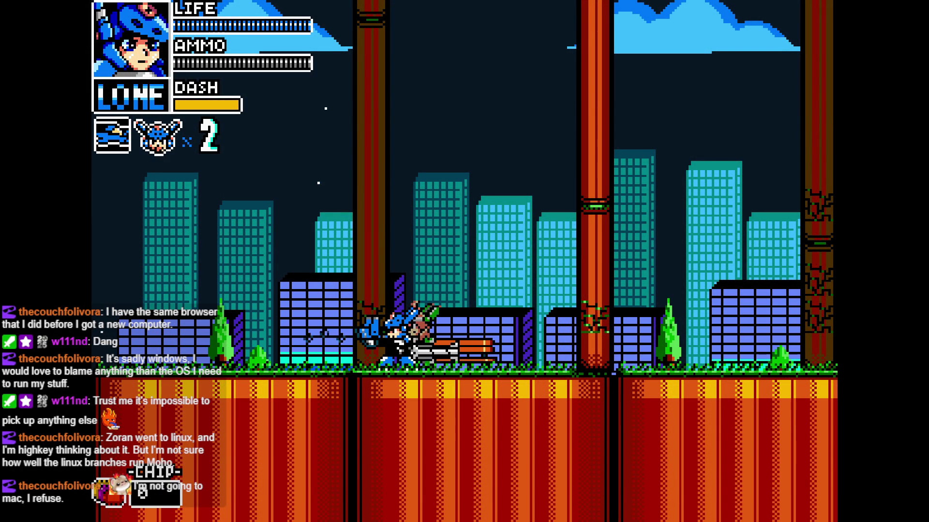
key("Left")
key("Left")
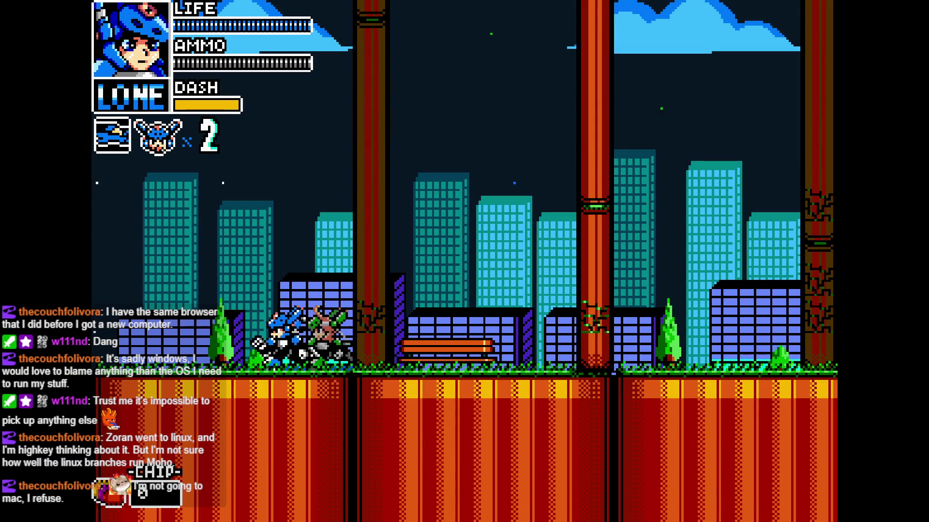
key("x")
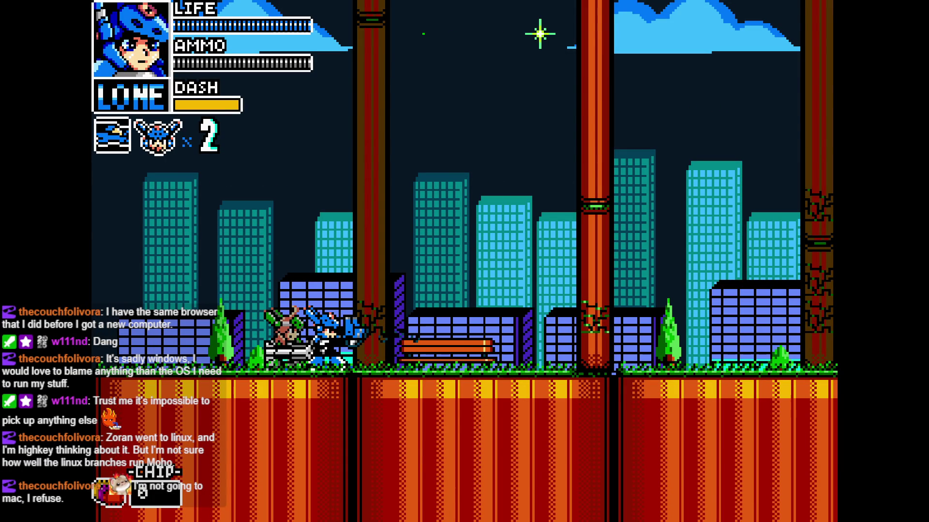
key("Right")
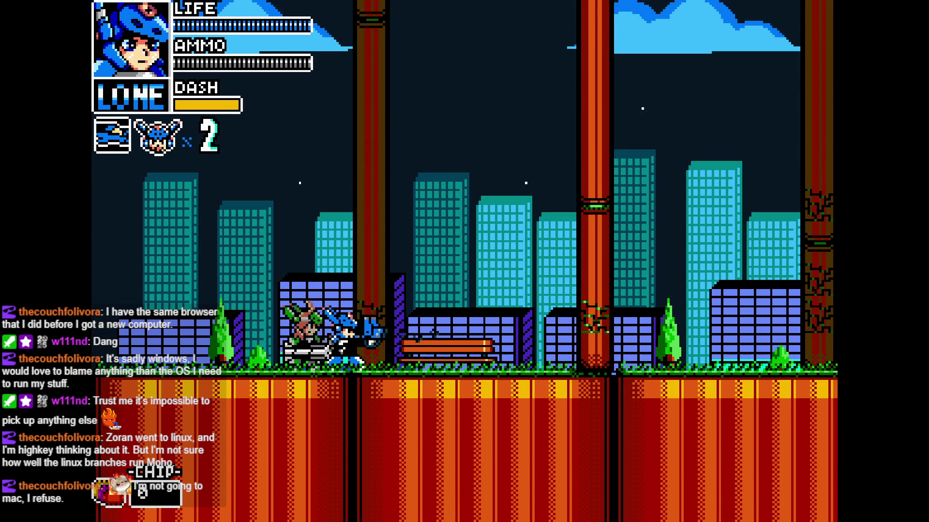
key("Left")
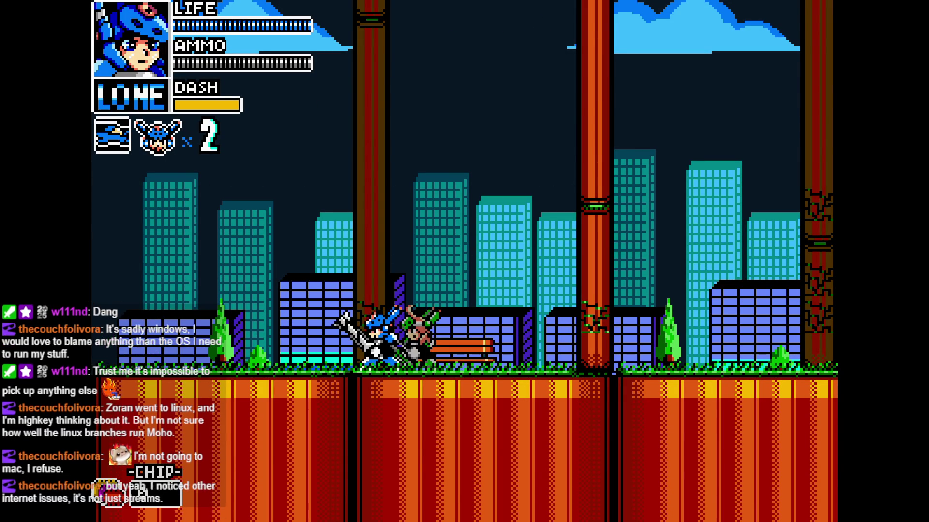
key("x")
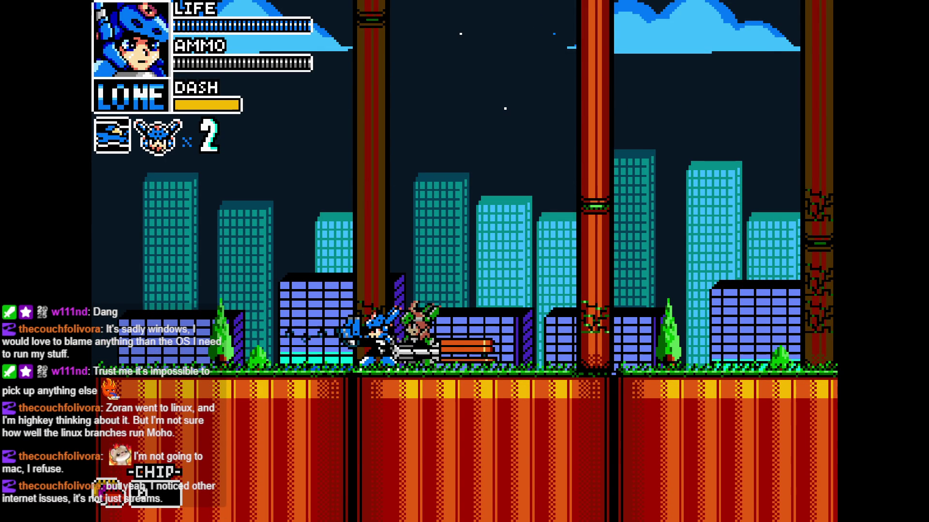
Run to the green enemy by the bench, fire the harpoon past it and swing a melee attack
key("Right")
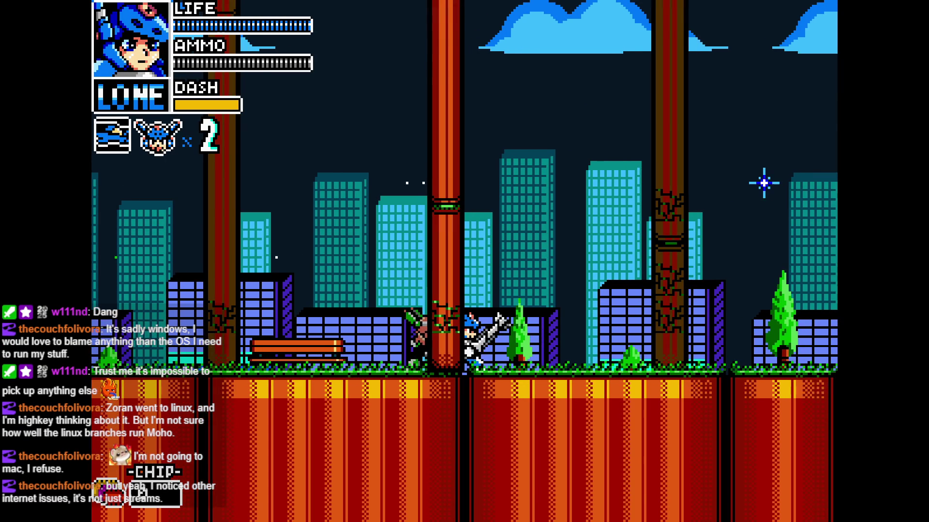
key("Right")
key("Left")
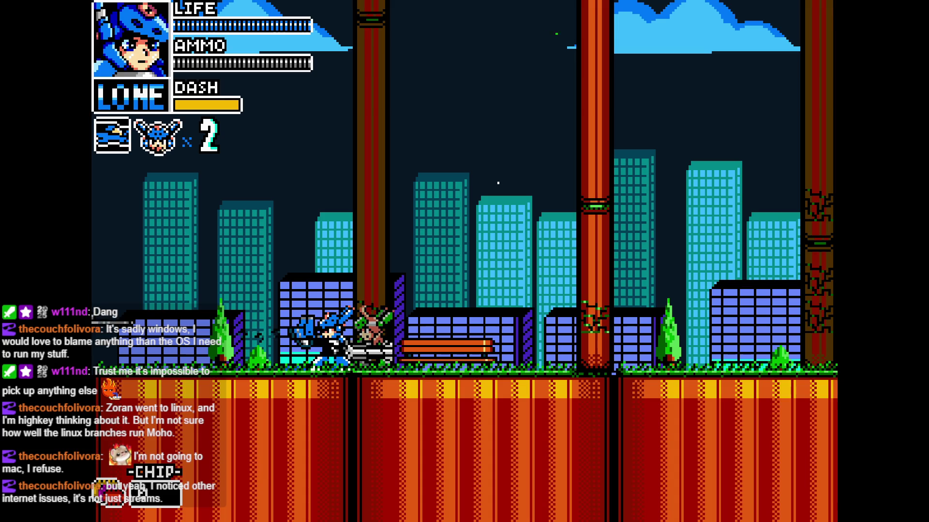
key("Right")
key("x")
key("z")
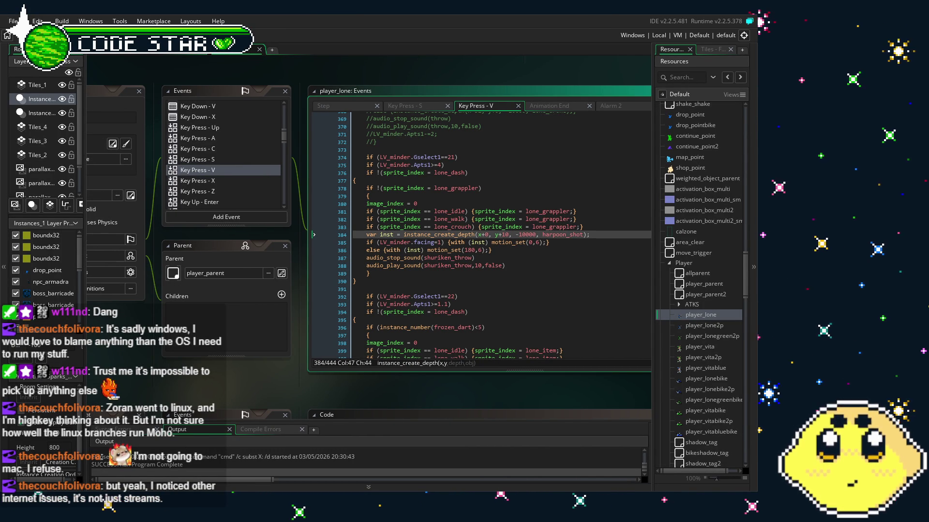
Place the caret on the facing check at line 385 and scroll to review the harpoon_shot creation code
left_click(455, 242)
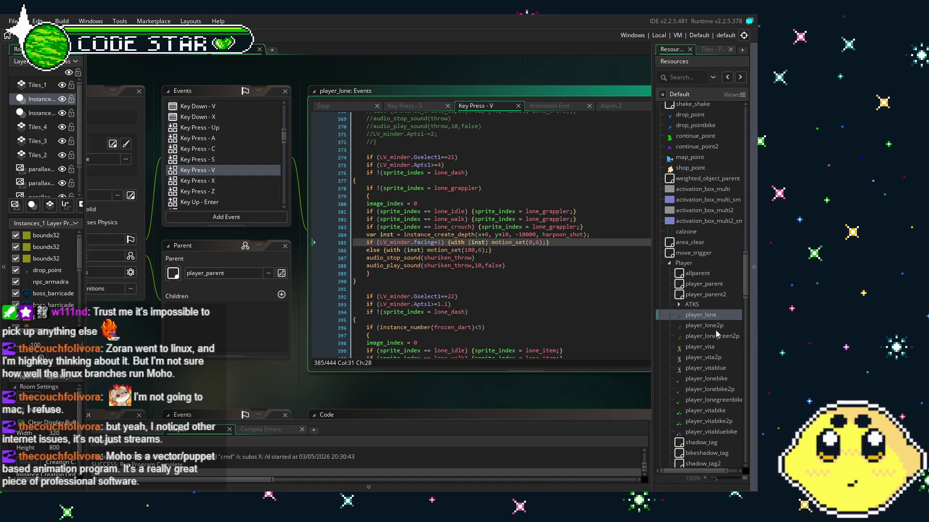
scroll(515, 394, "right", 2)
scroll(473, 396, "right", 2)
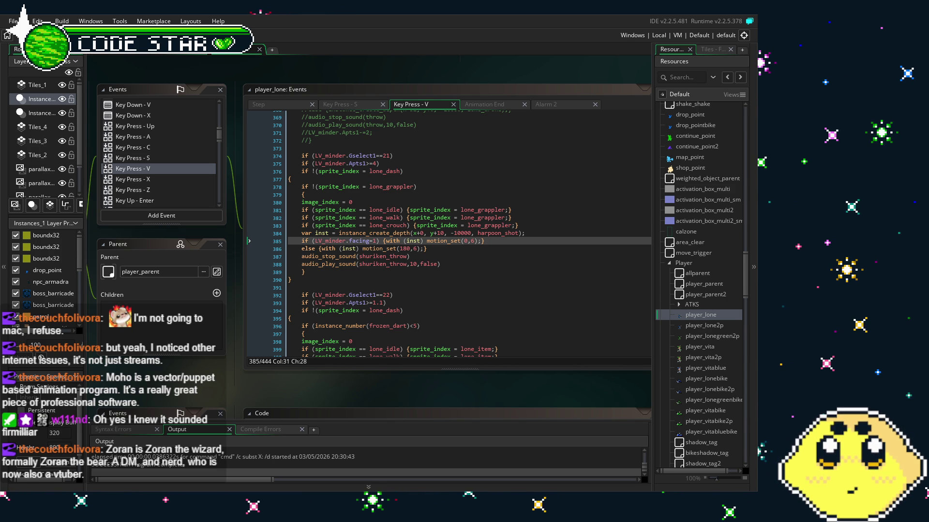
scroll(450, 232, "down", 1)
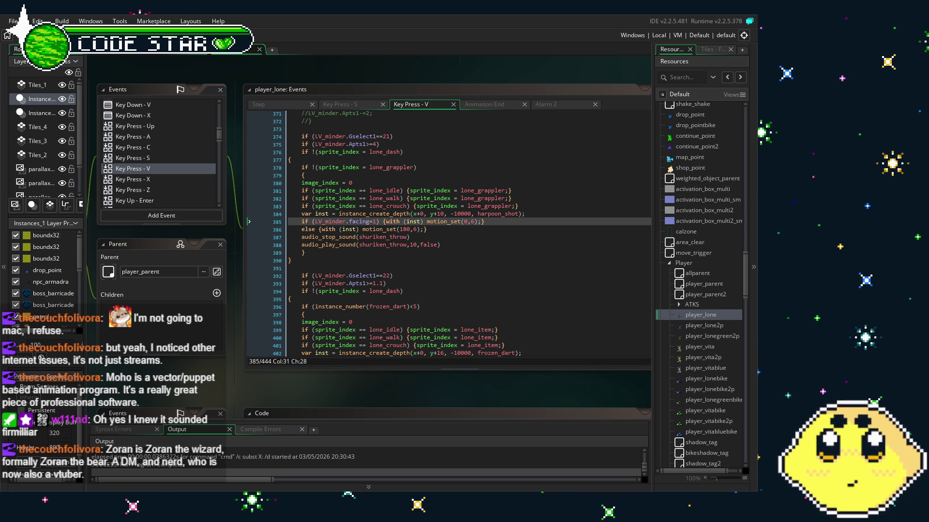
Change the harpoon_shot spawn offset on line 384 from y+10 to y+16
left_click(444, 214)
key("BackSpace")
type("6")
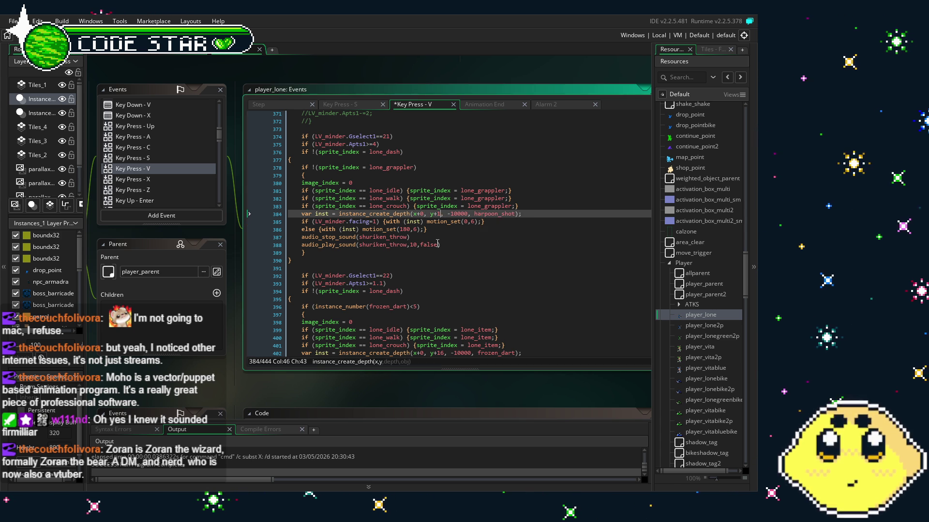
left_click(439, 244)
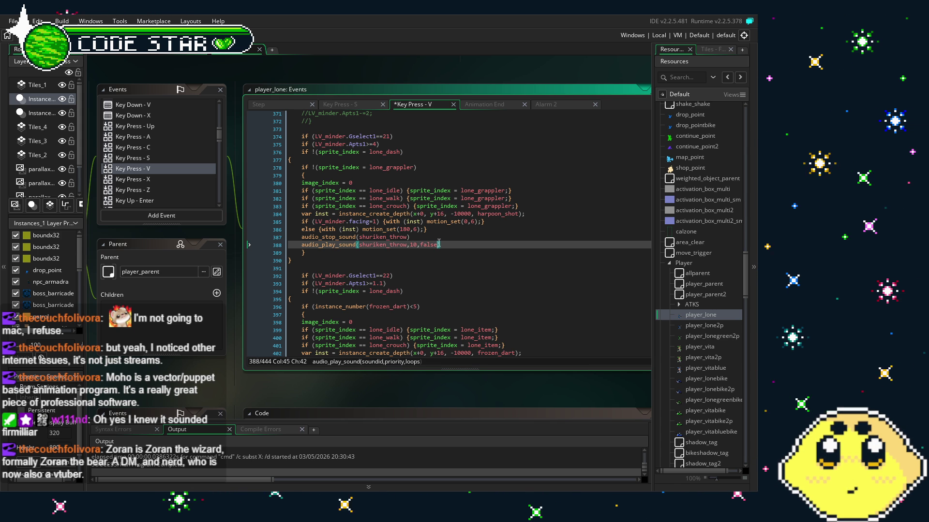
Add x=x+8; to the right-facing line 385 and x=x-8; to line 386, then save
left_click(483, 222)
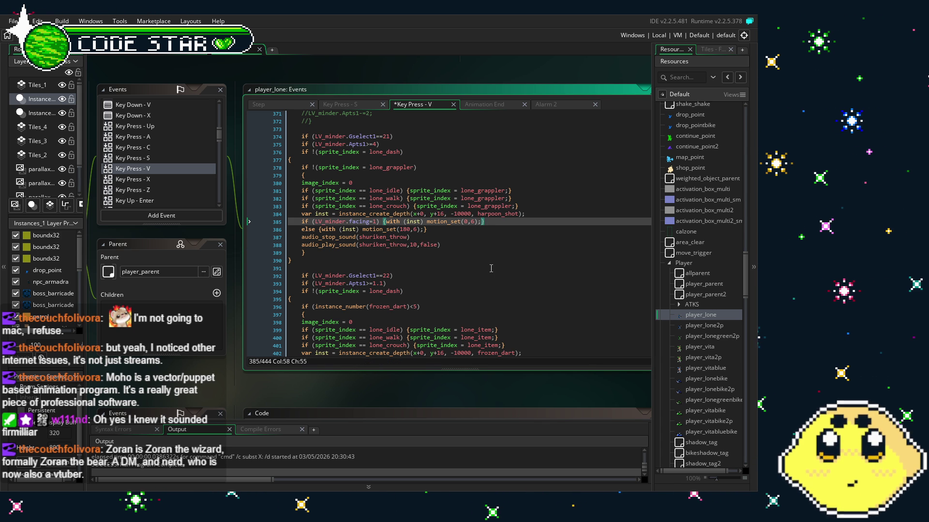
type("x")
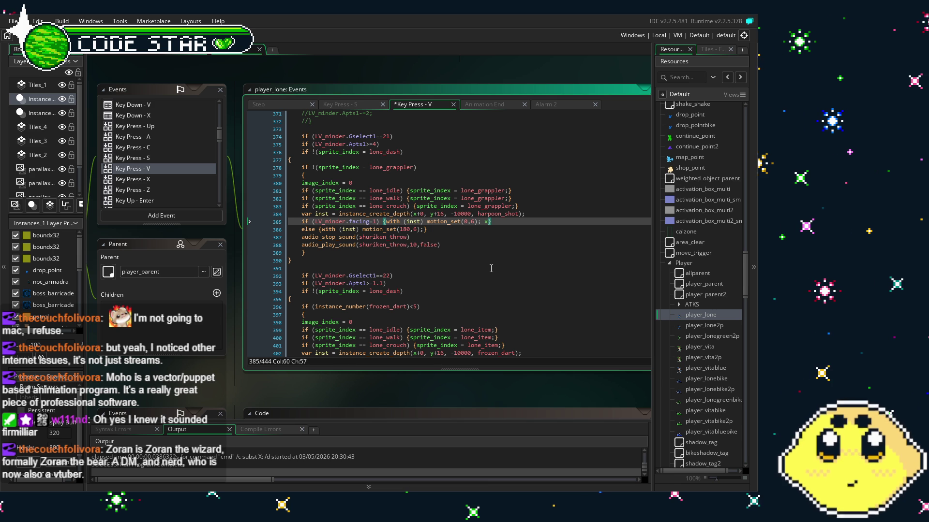
type("=x")
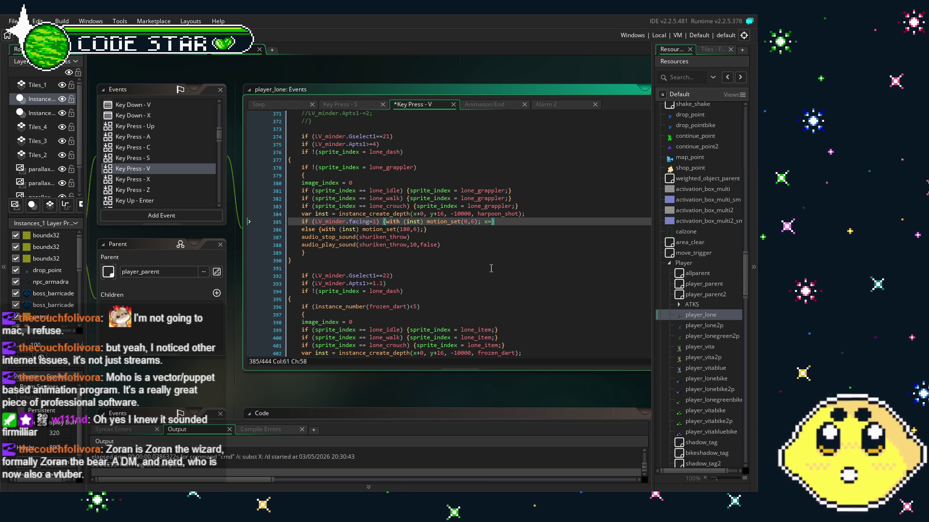
type("+")
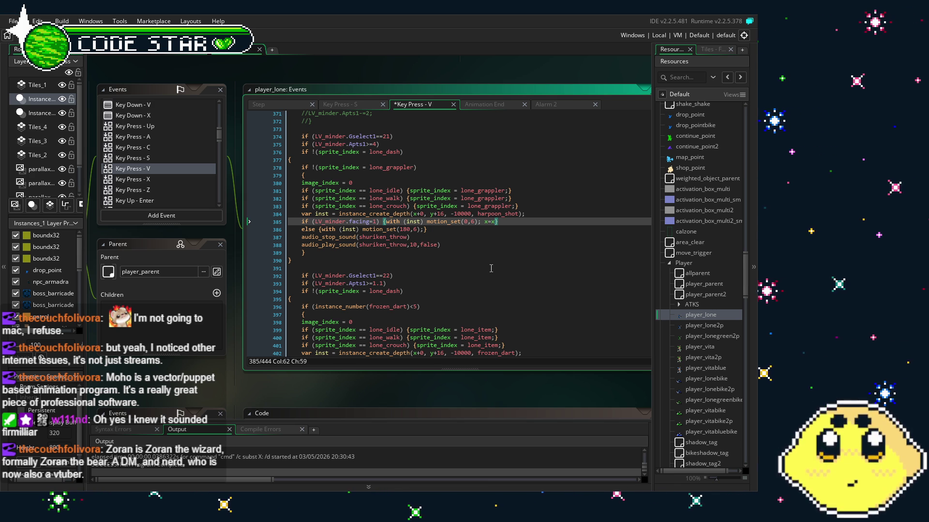
type("8")
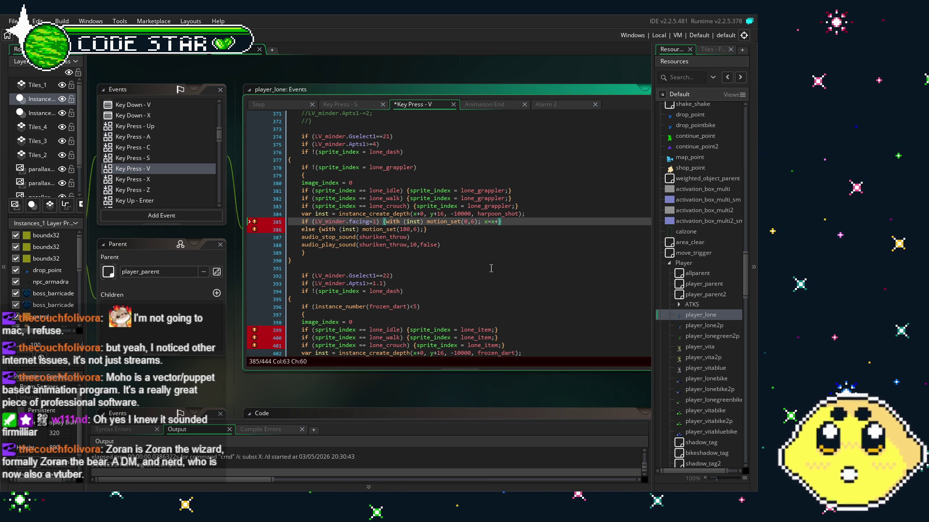
left_click(429, 229)
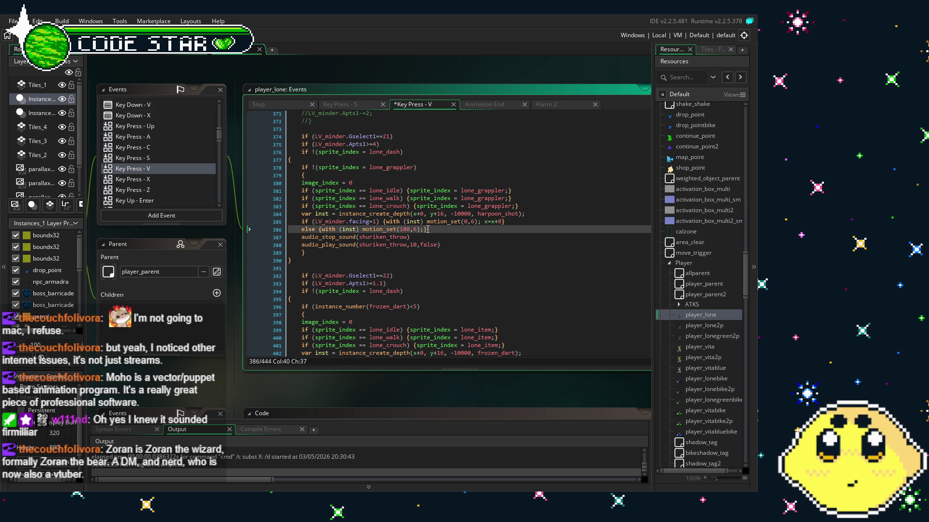
type("}")
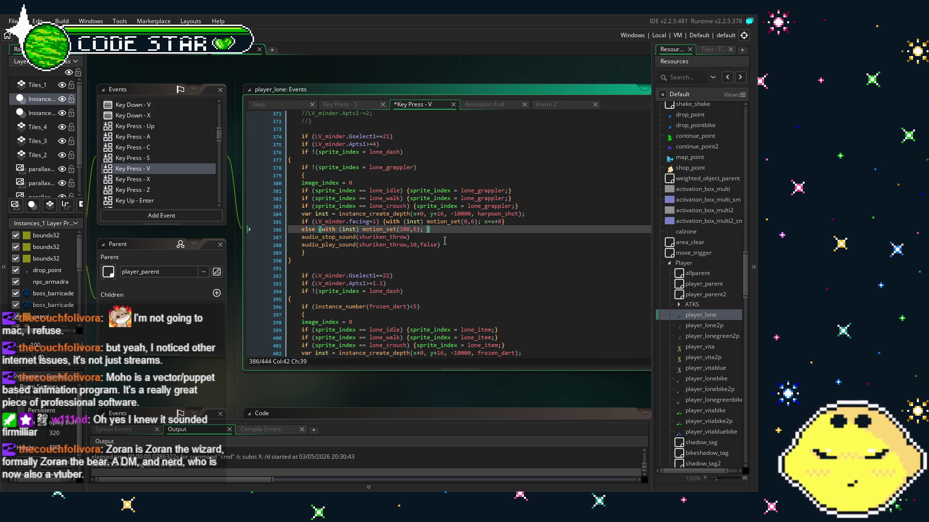
type("x=")
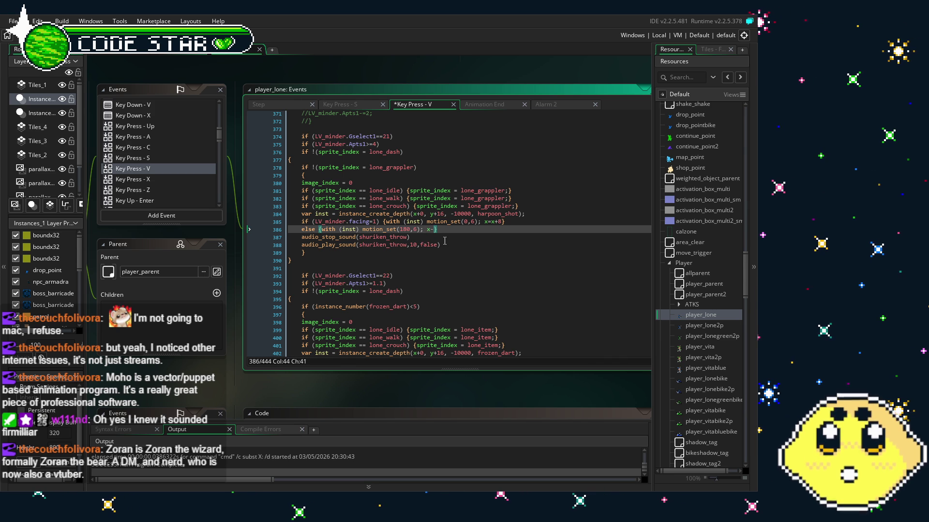
type("x-8")
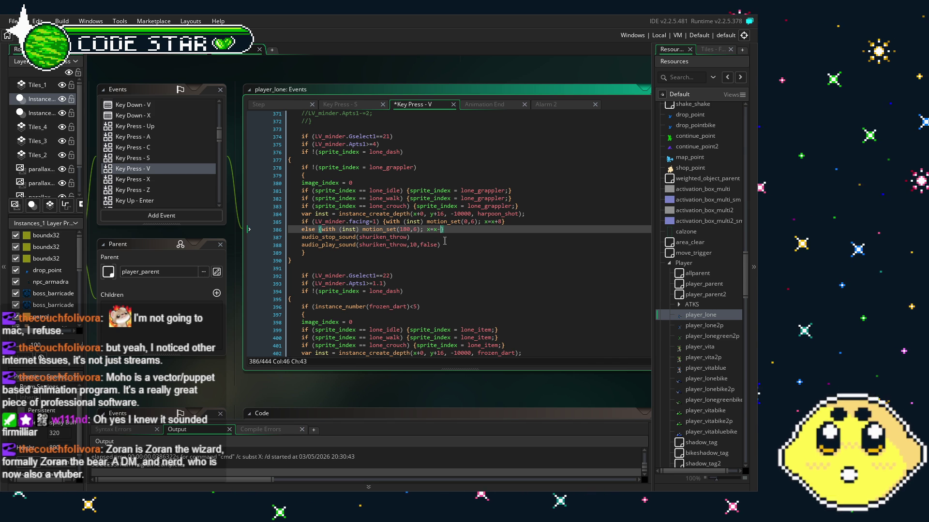
type(";")
key("ctrl+s")
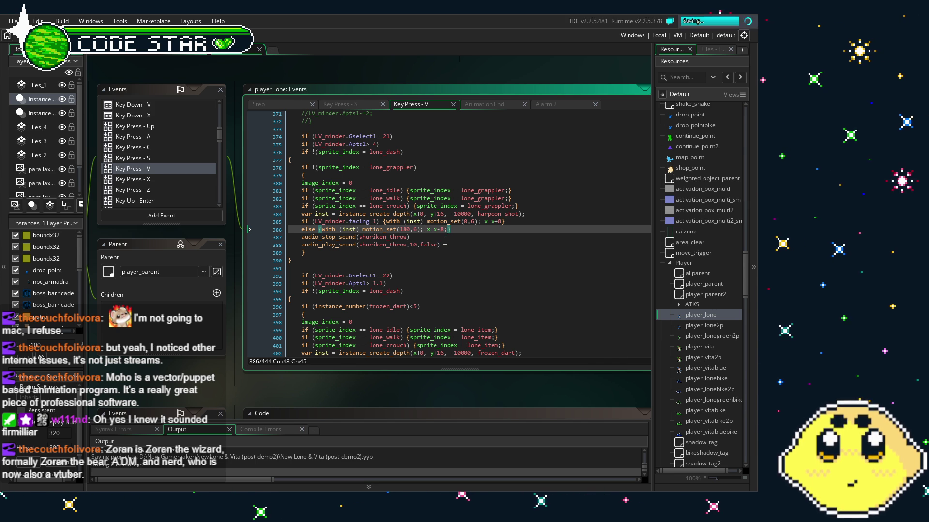
left_click(501, 222)
type(";")
key("ctrl+s")
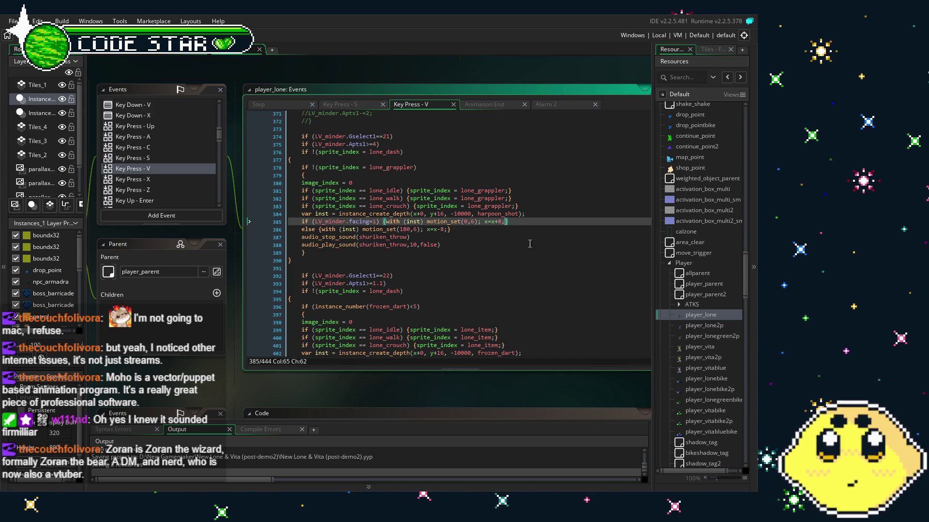
key("Down")
key("Down")
key("Down")
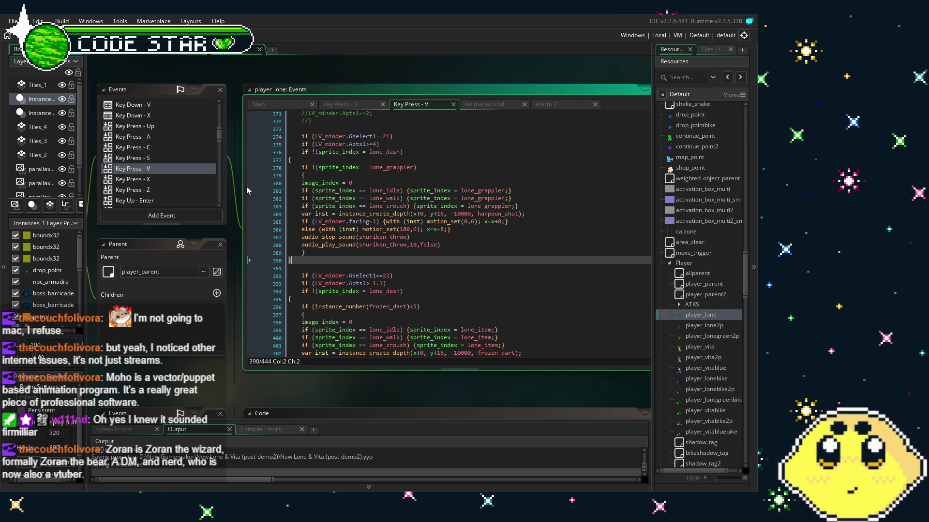
Build and run the project with F5, placing the caret at line 393 while it compiles
key("F5")
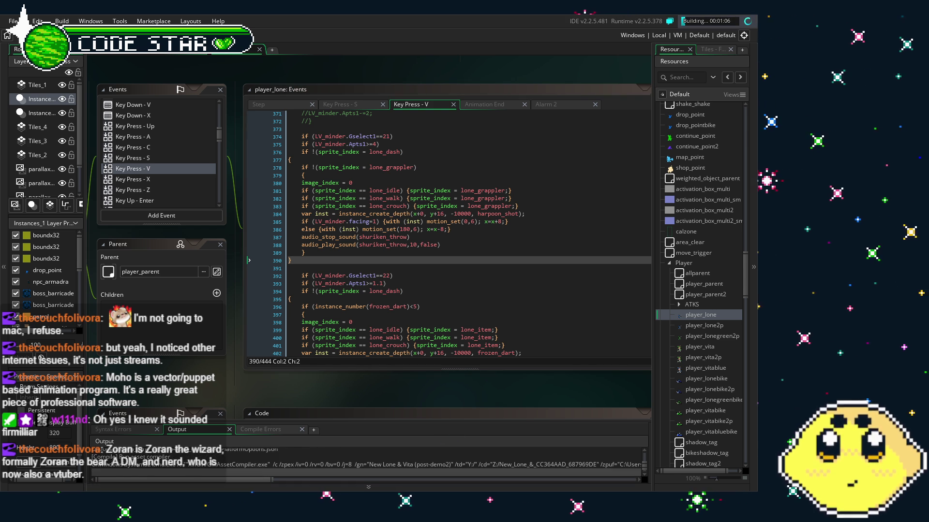
left_click(438, 282)
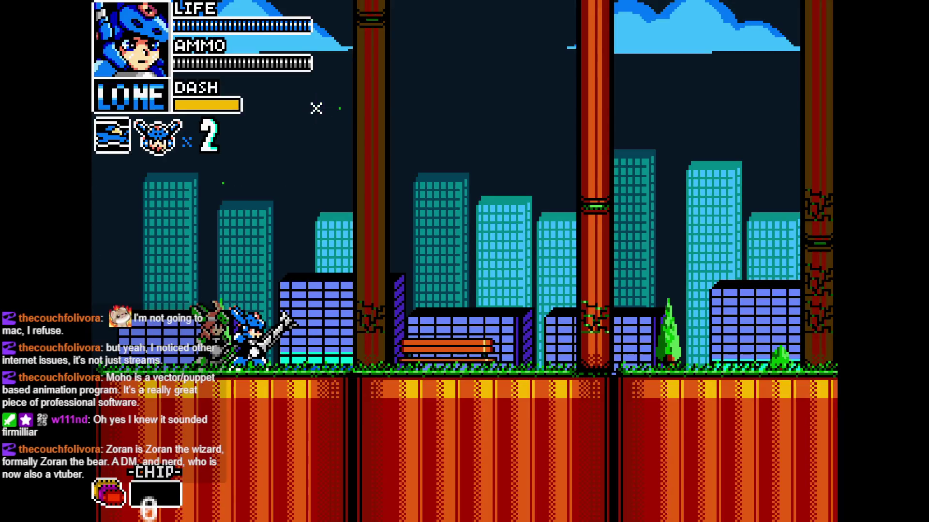
key("x")
key("Right")
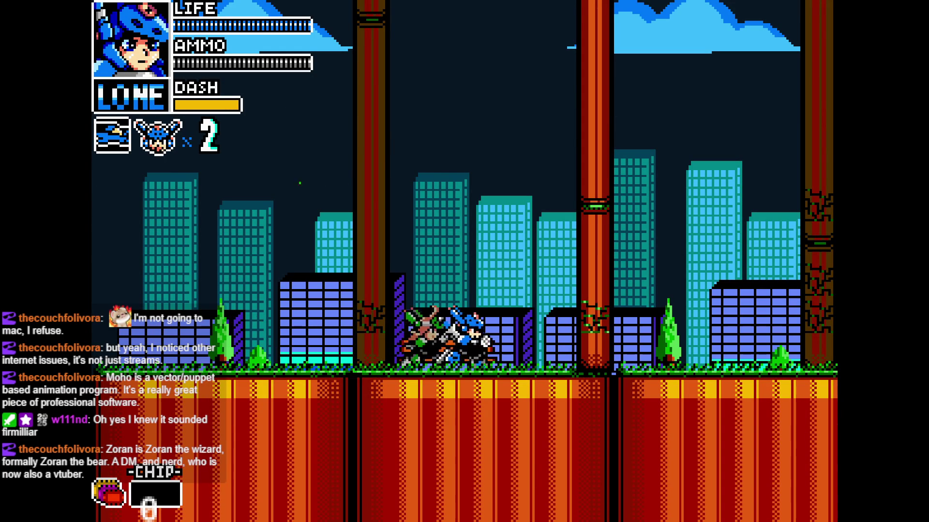
key("Left")
key("x")
key("Right")
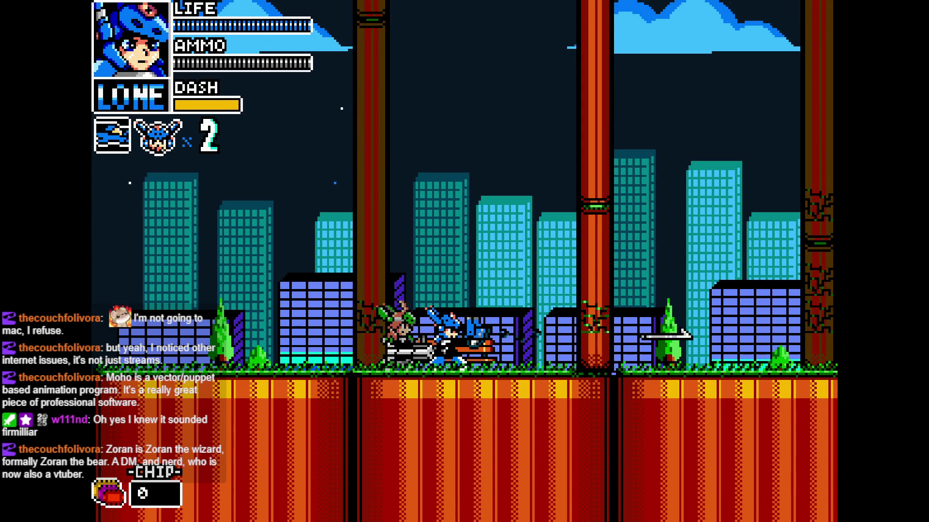
key("x")
key("Right")
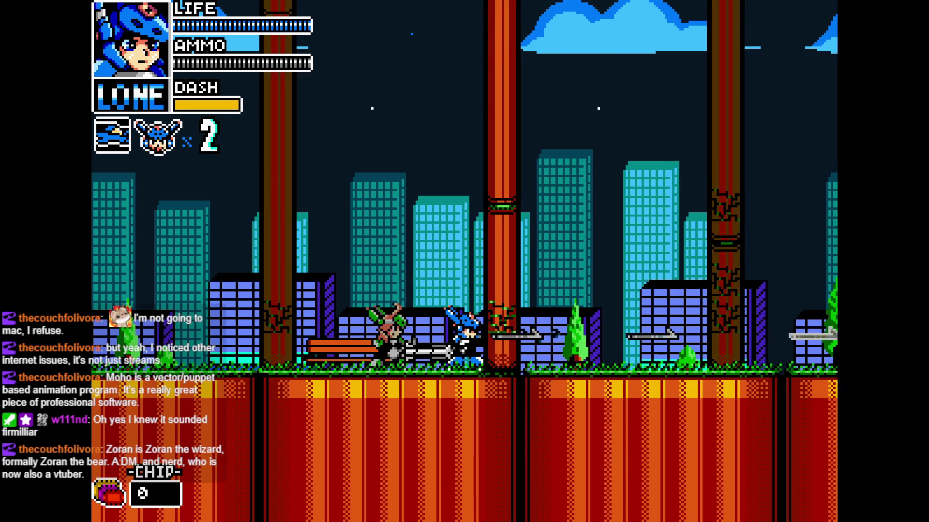
key("Right")
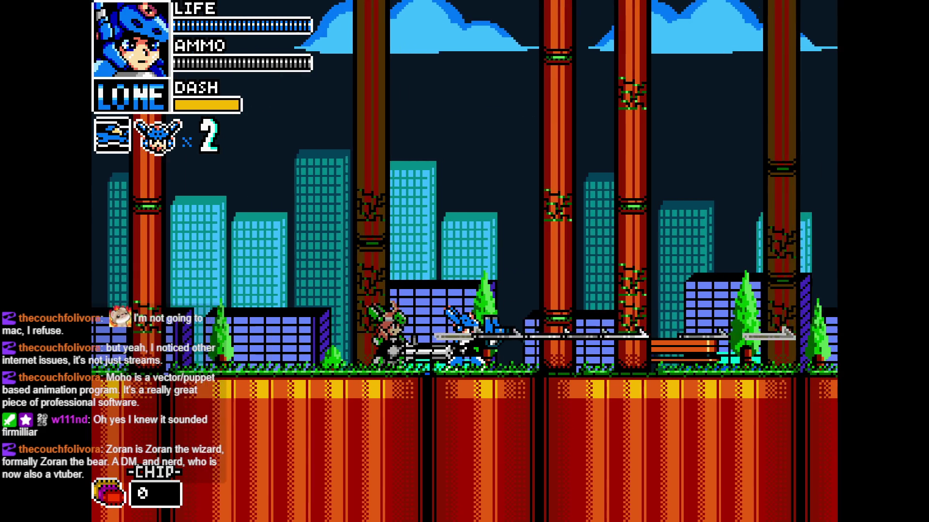
key("Right")
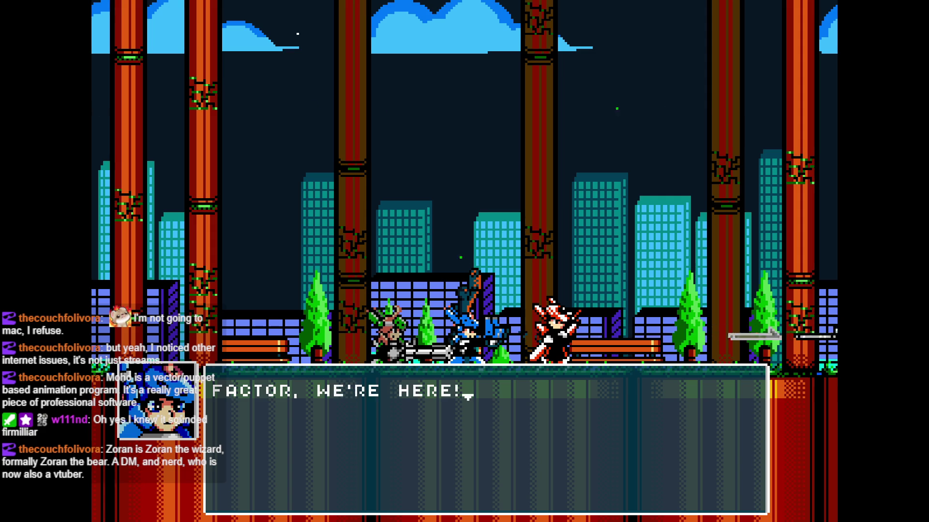
key("z")
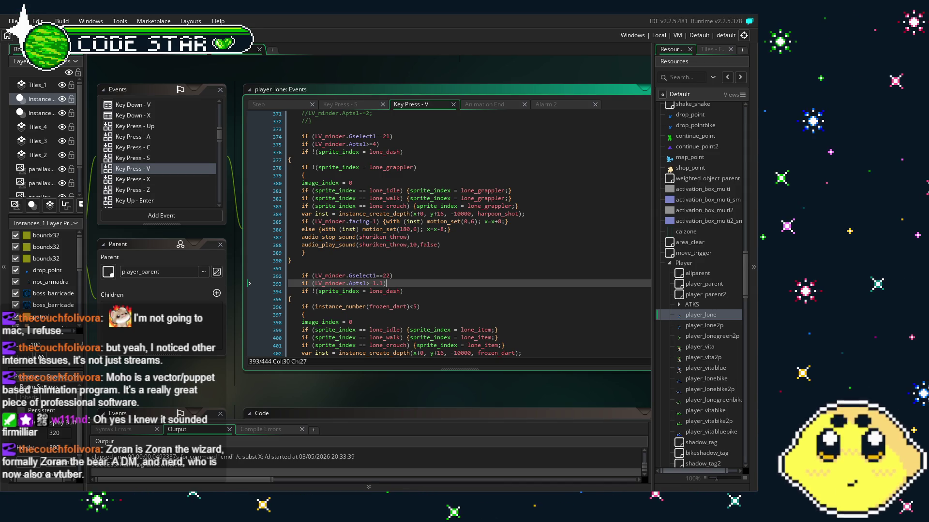
Change lines 385–386 so the harpoon instance moves instead of the player (inst.x=inst.x±8)
left_click_drag(340, 388, 321, 392)
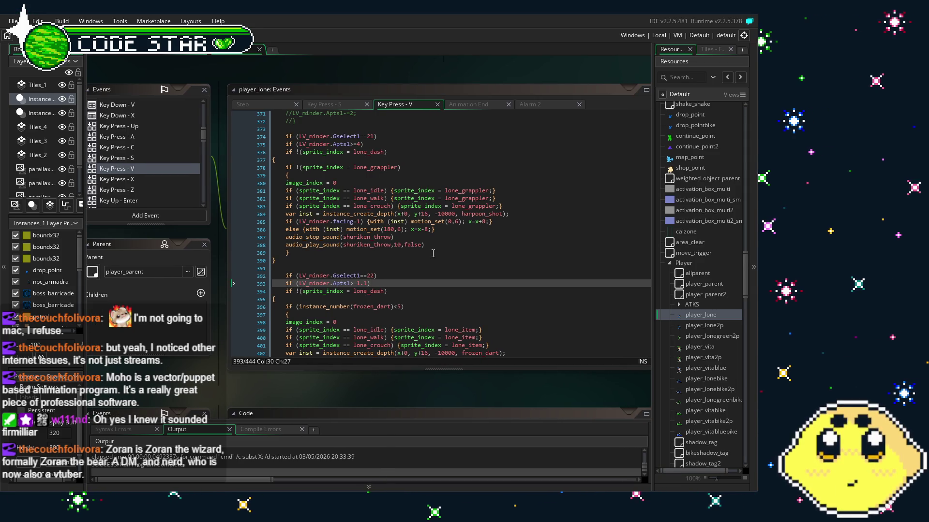
left_click(425, 257)
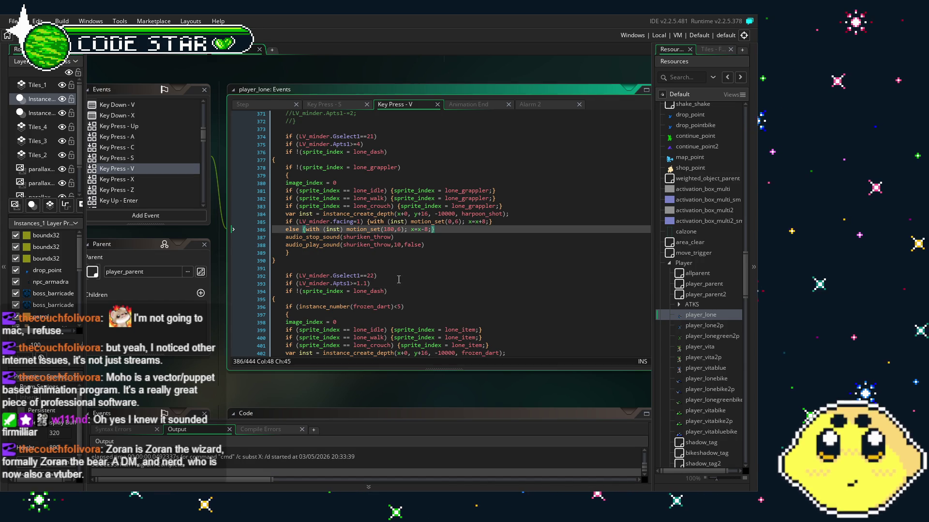
left_click(419, 233)
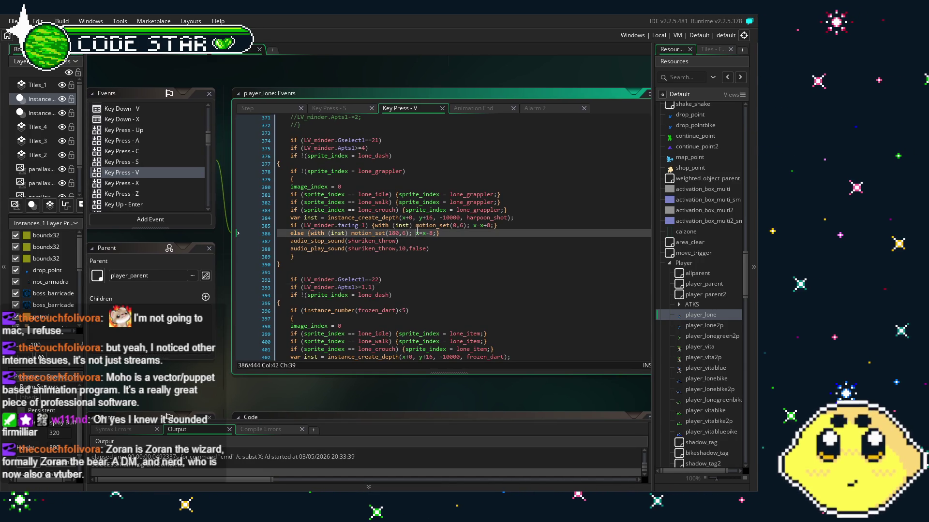
type("inst.")
key("Right")
key("Right")
type("inst.")
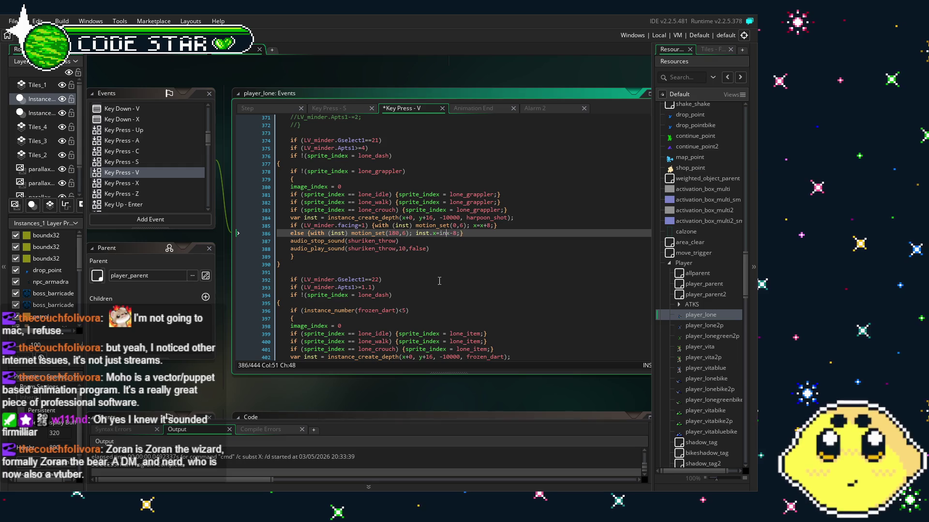
left_click(471, 226)
type("inst.")
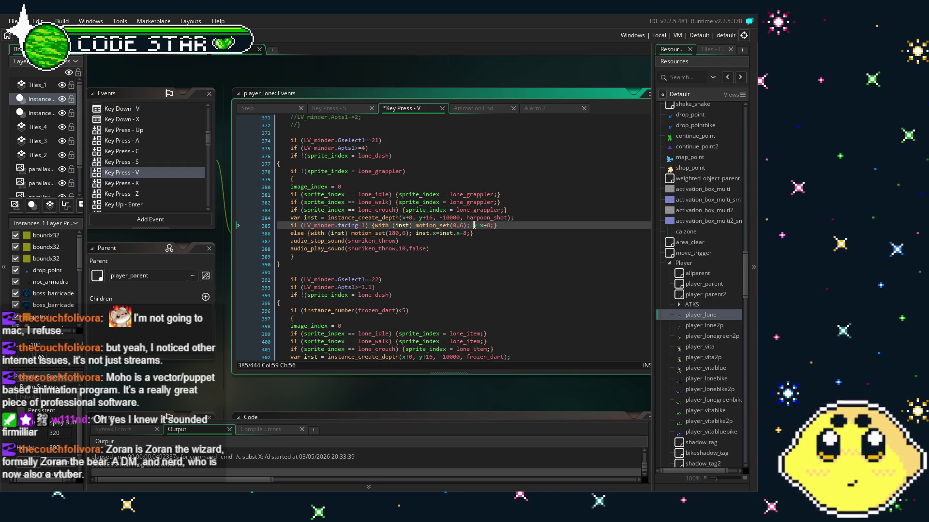
key("Right")
key("Right")
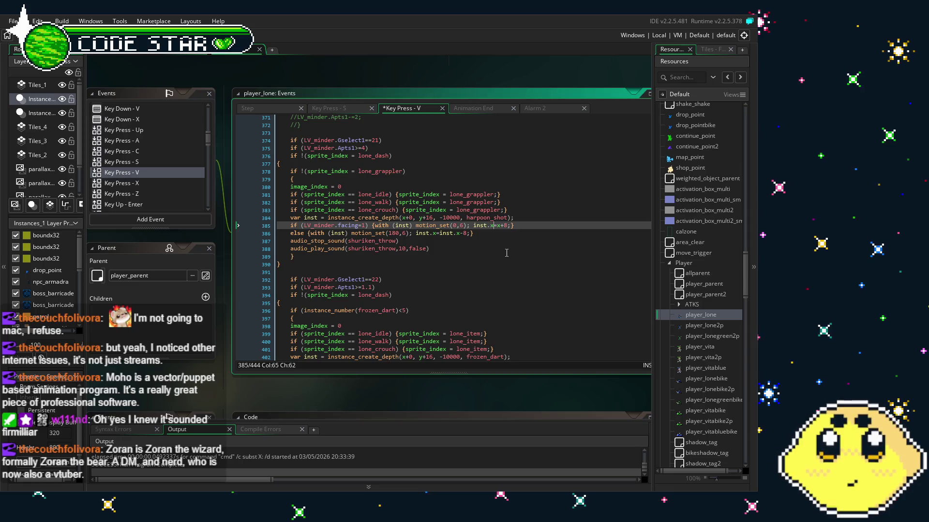
type("inst.x=inst.")
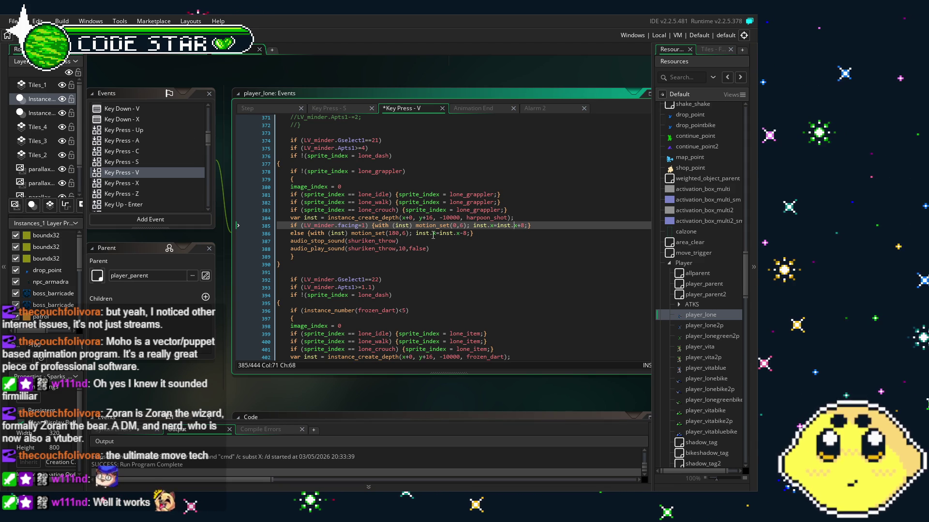
Save the harpoon edits and launch a test build with F5
key("F5")
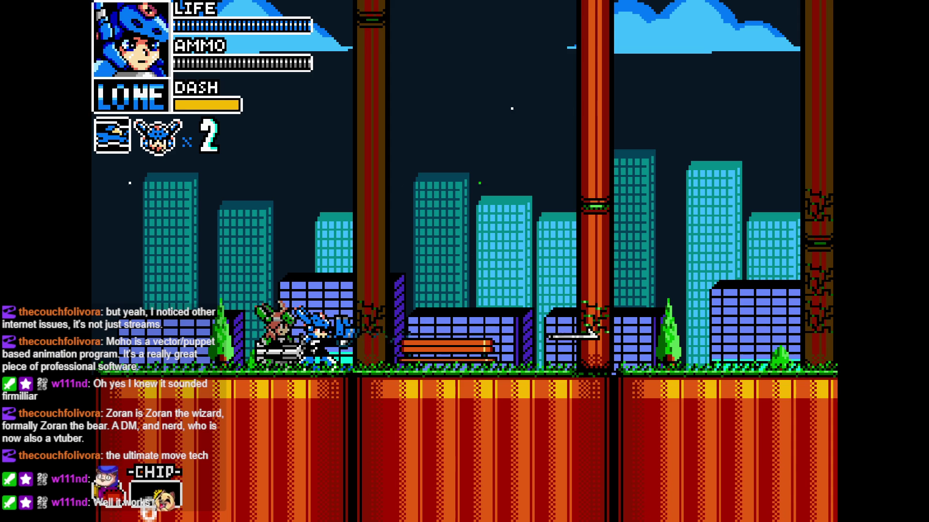
Fire harpoons to the right and walk the player back and forth toward the bench
key("z")
key("Left")
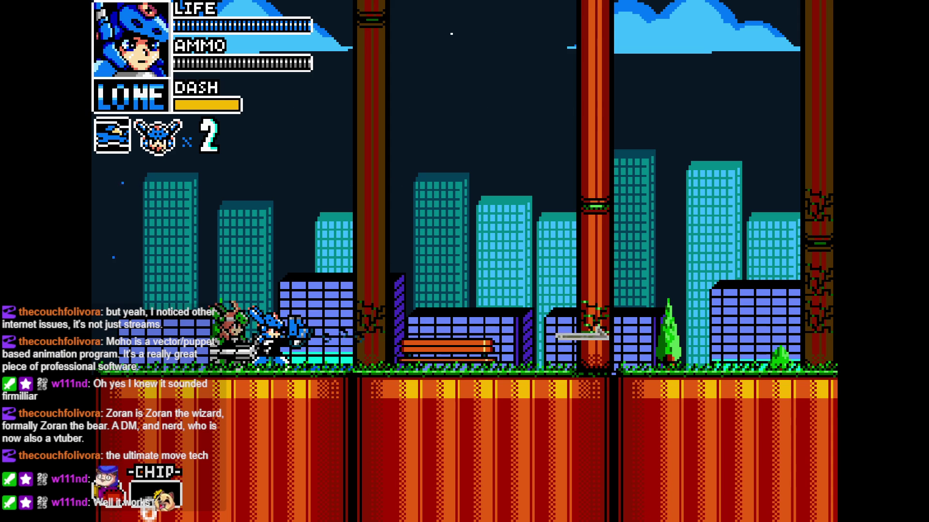
key("Right")
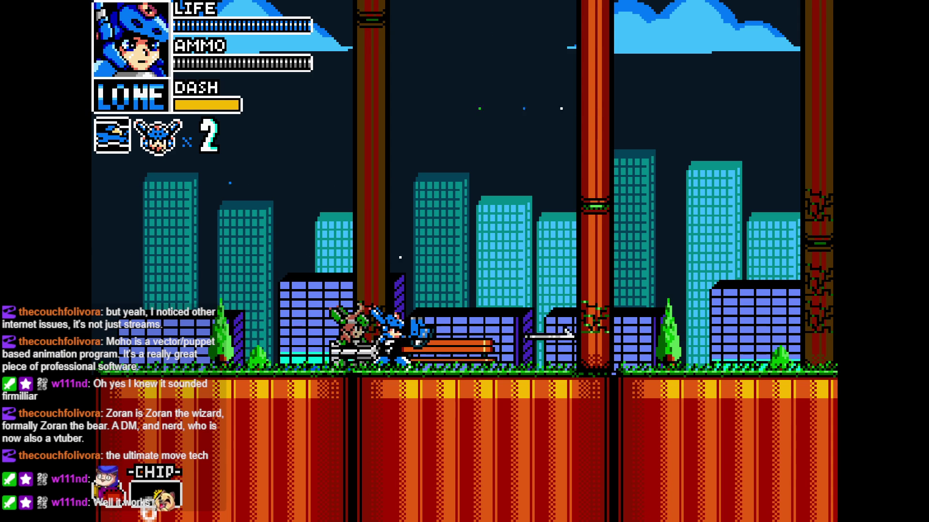
key("Left")
key("Right")
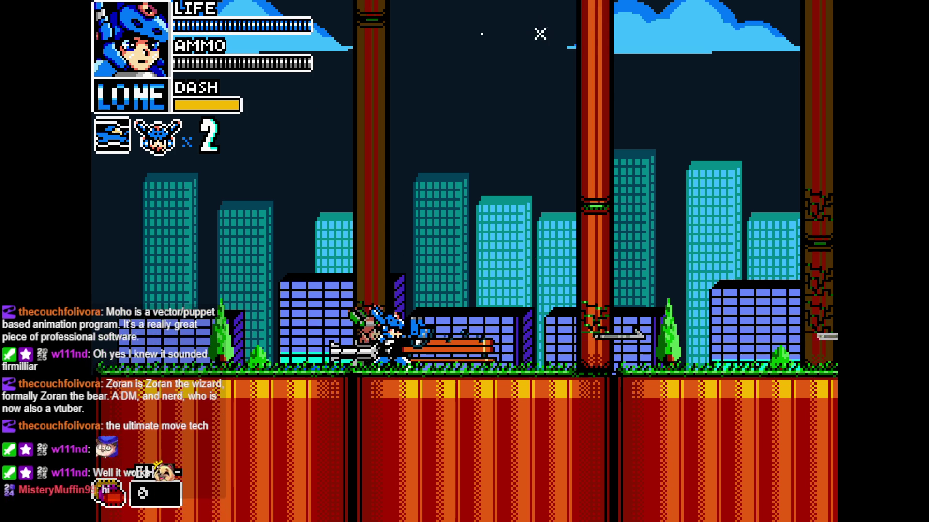
key("Left")
key("Right")
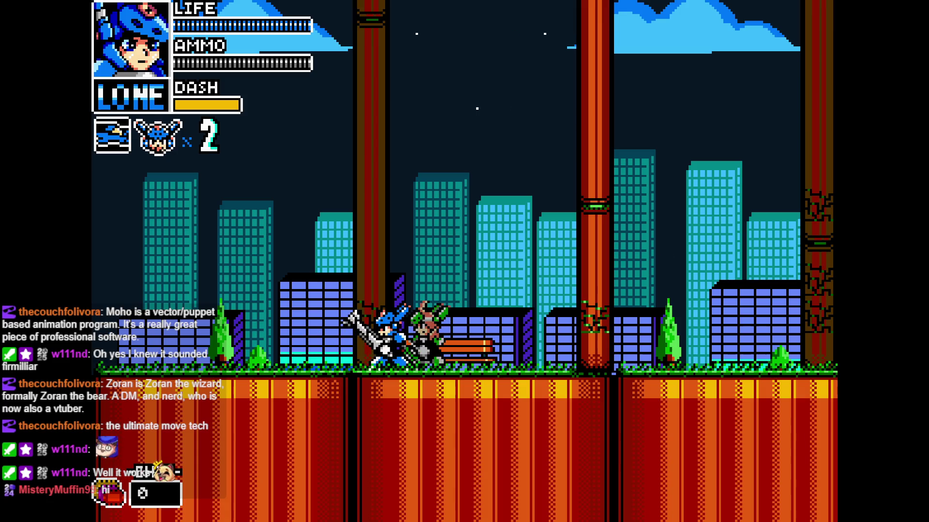
Swing at the enemy, dash past it both ways, then fire a shot right
key("x")
key("Left")
key("Right")
key("x")
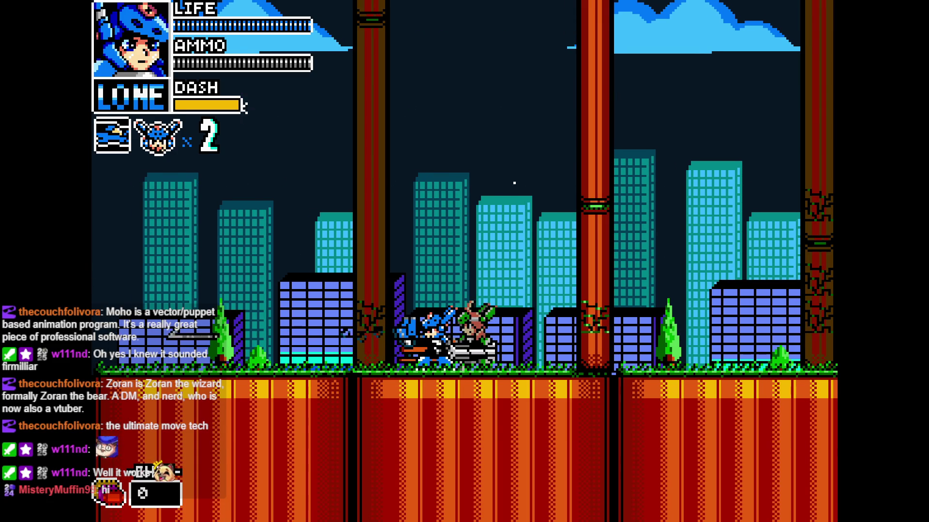
key("x")
key("Left")
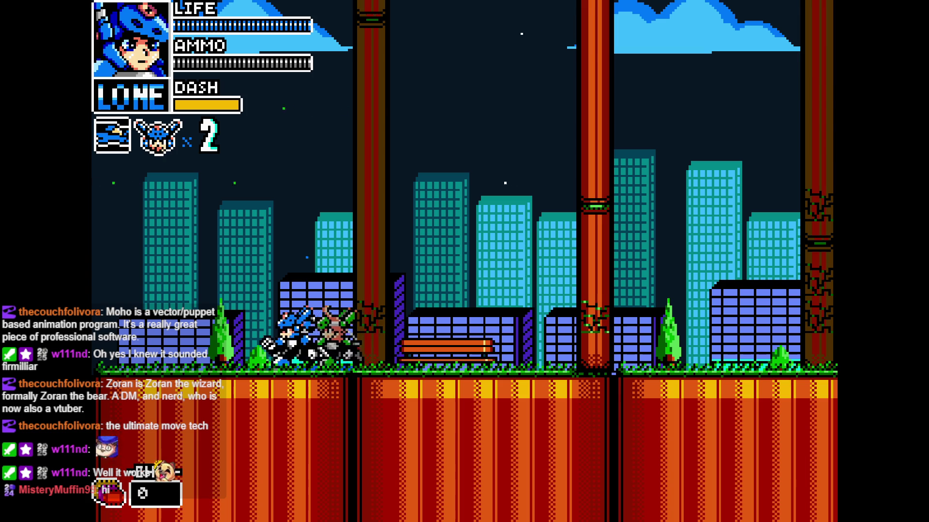
key("x")
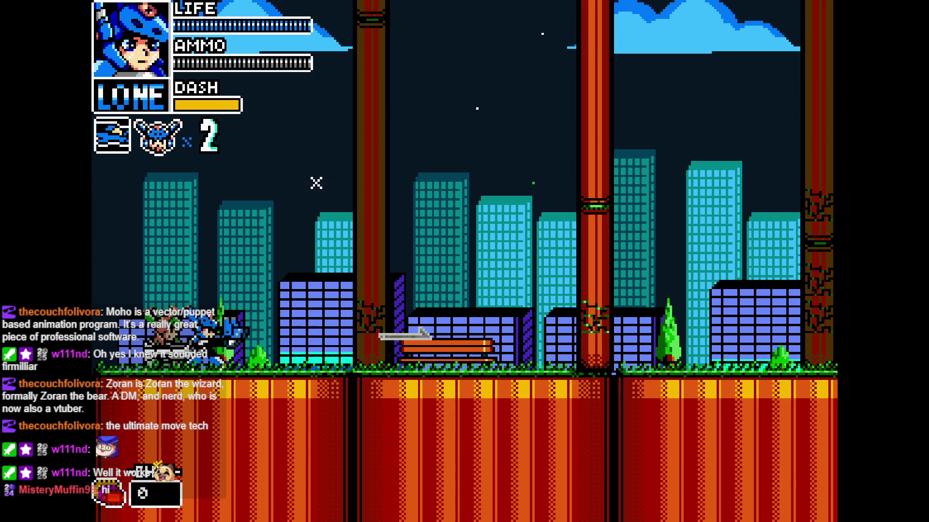
Run past the bench firing shots left and right, including a raised-sword attack
key("Right")
key("Right")
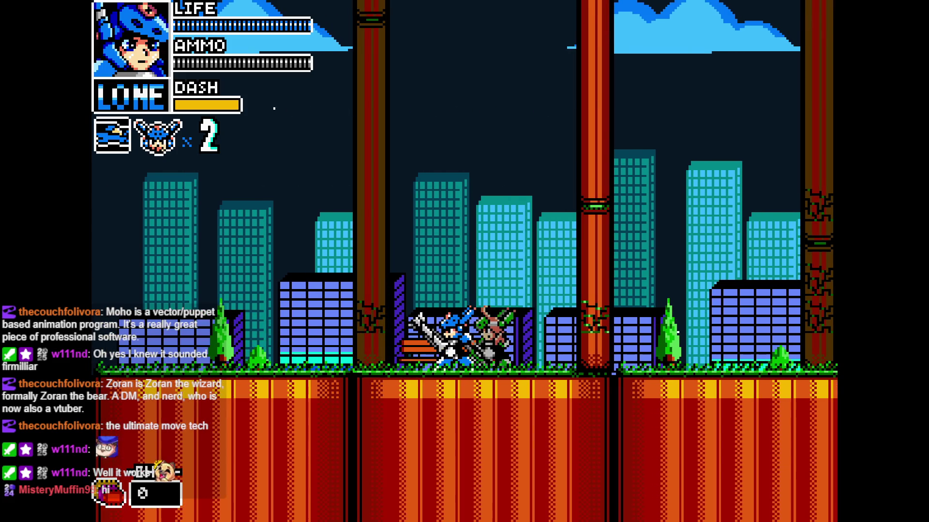
key("Left")
key("Right")
key("Left")
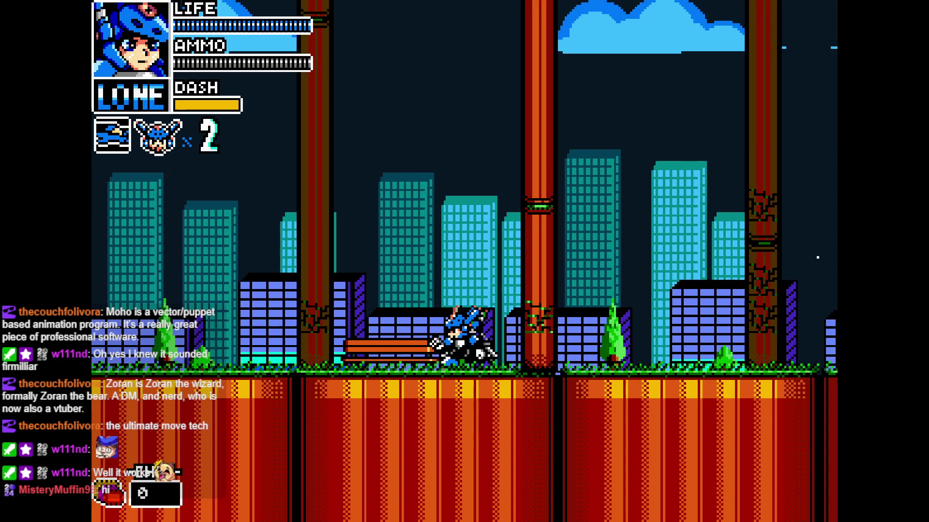
key("Left")
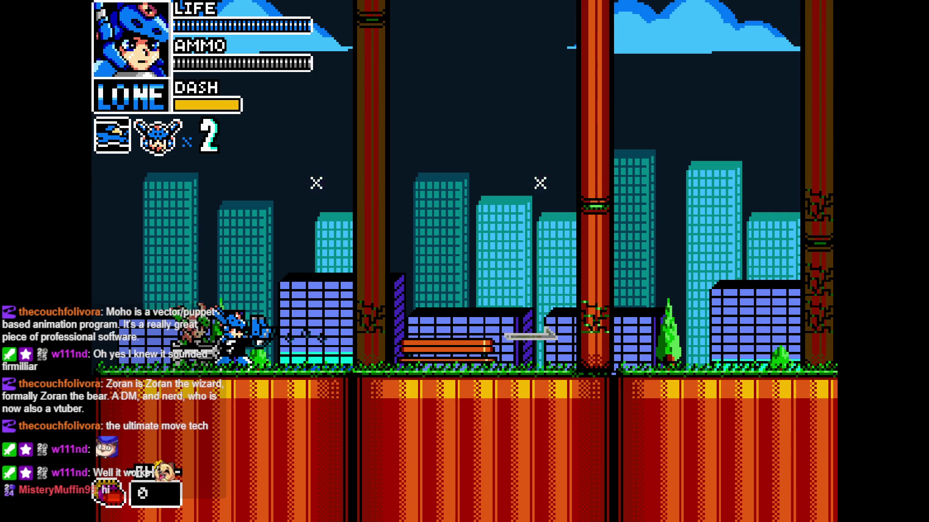
key("Right")
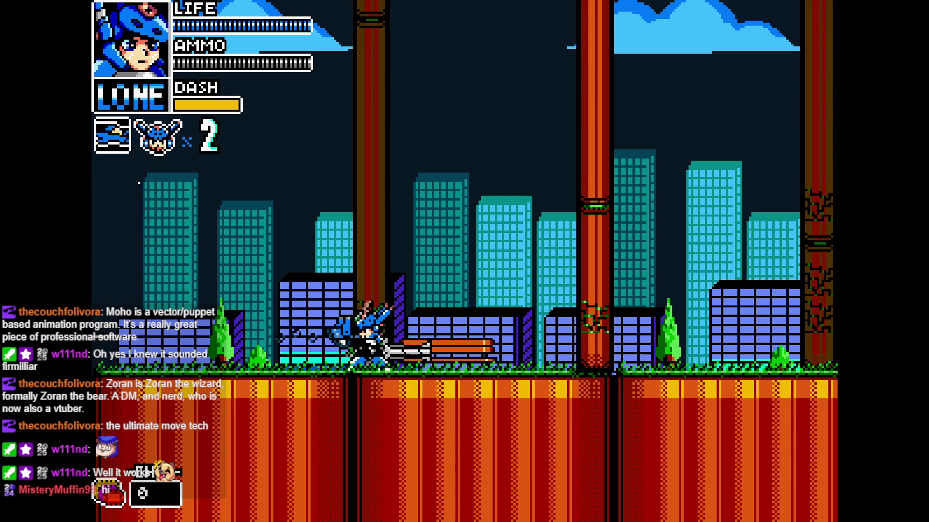
key("x")
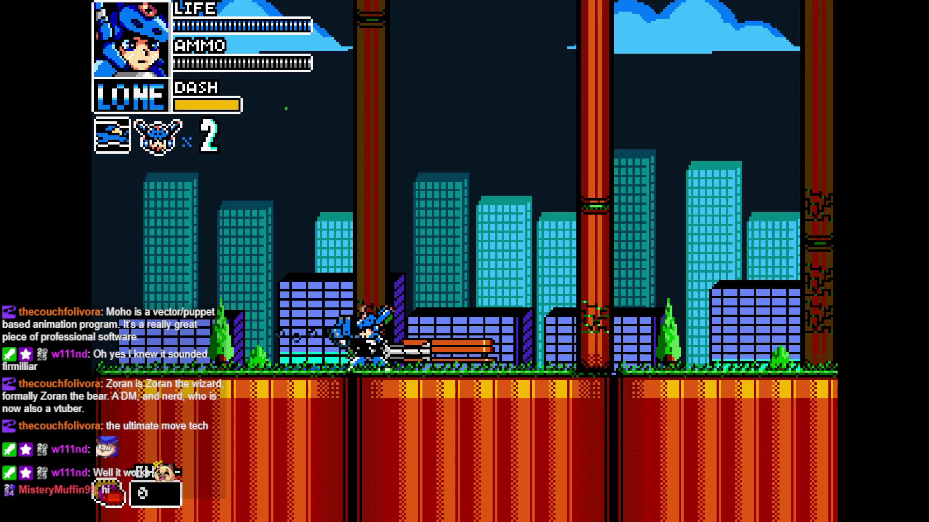
key("x")
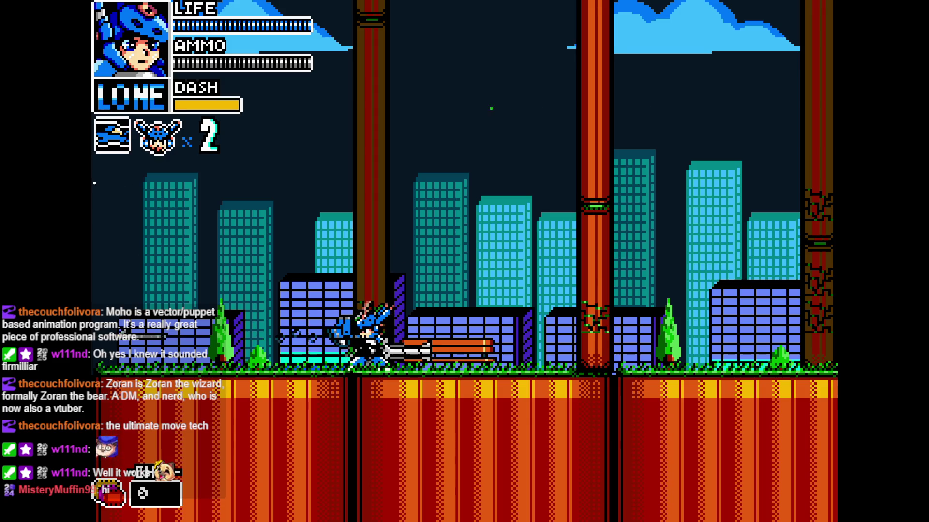
key("x")
Move left and right, throw two more harpoons, then pause on the Options screen
key("Left")
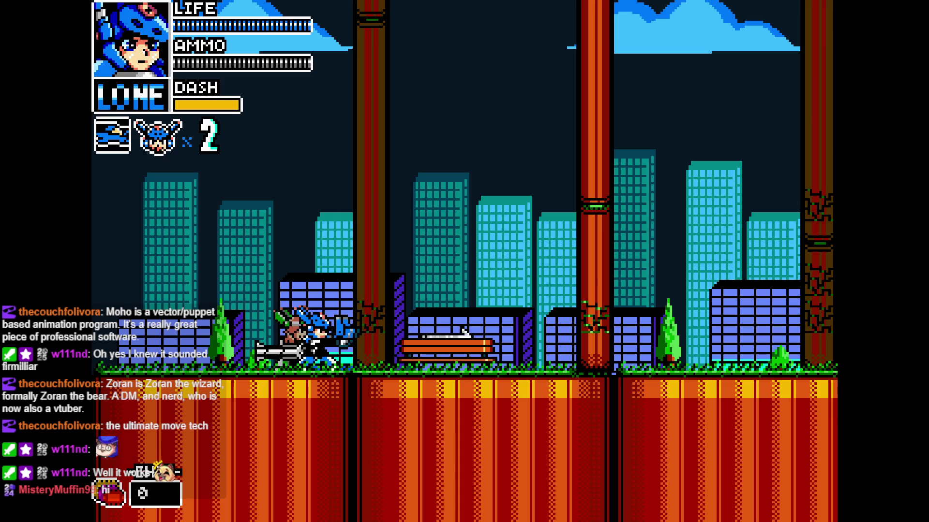
key("Right")
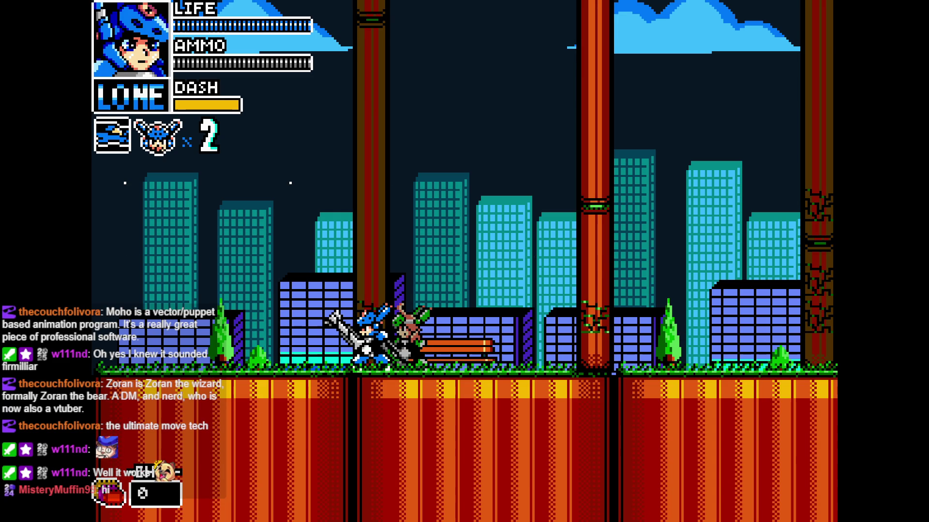
key("Left")
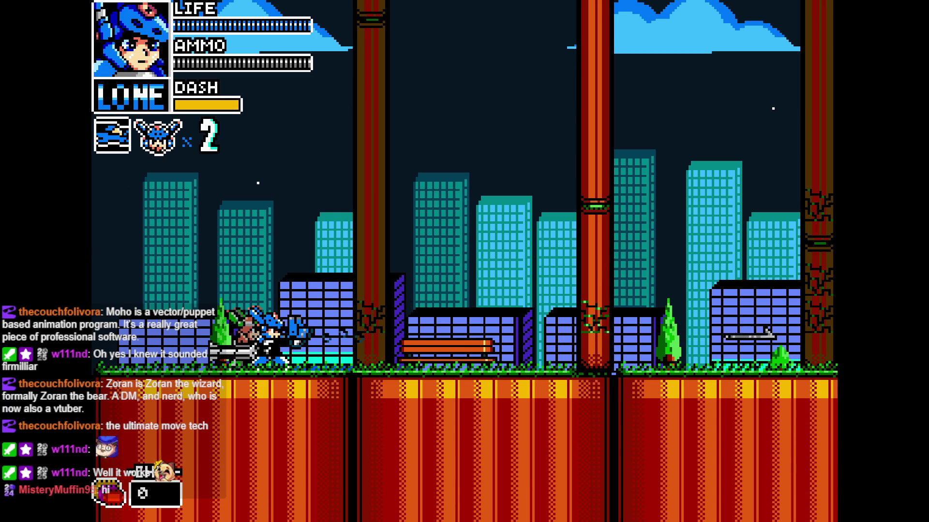
key("x")
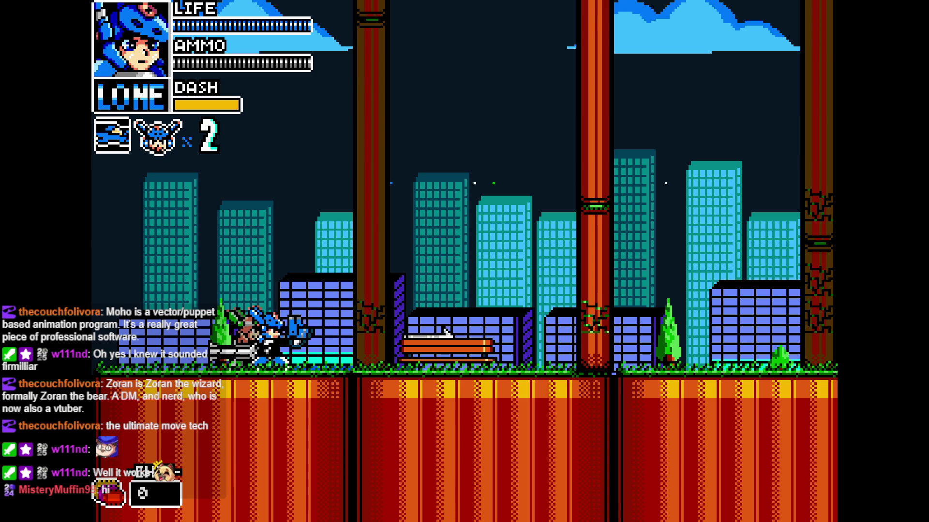
key("x")
key("x")
key("Escape")
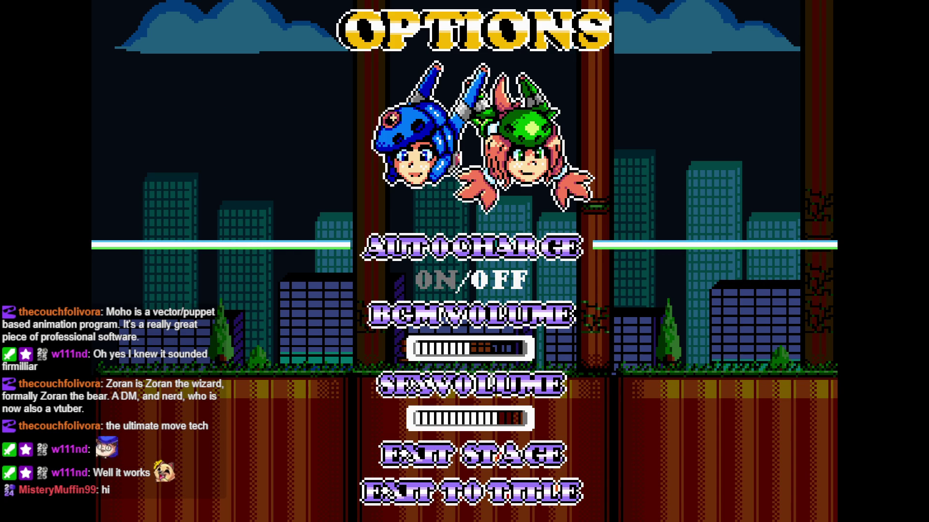
Resume the game, fire one more shot to the right, pause again and resume
key("Escape")
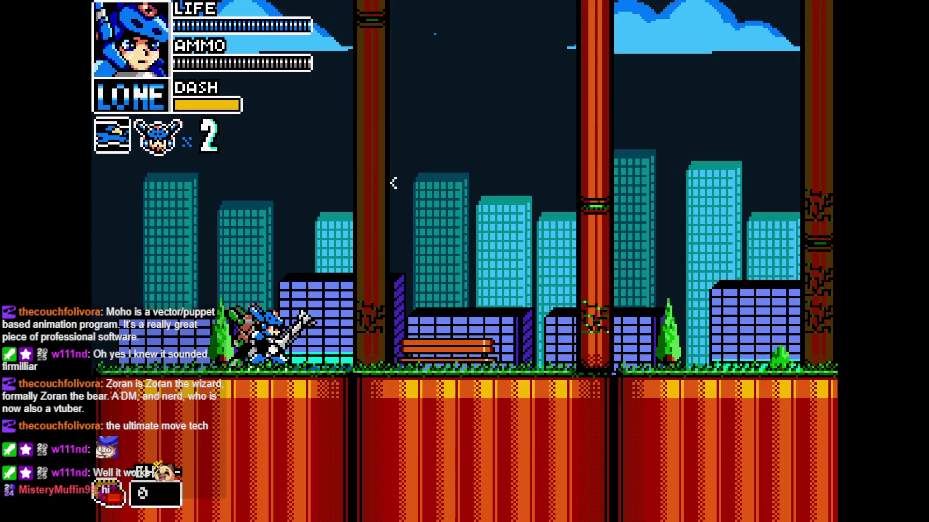
key("x")
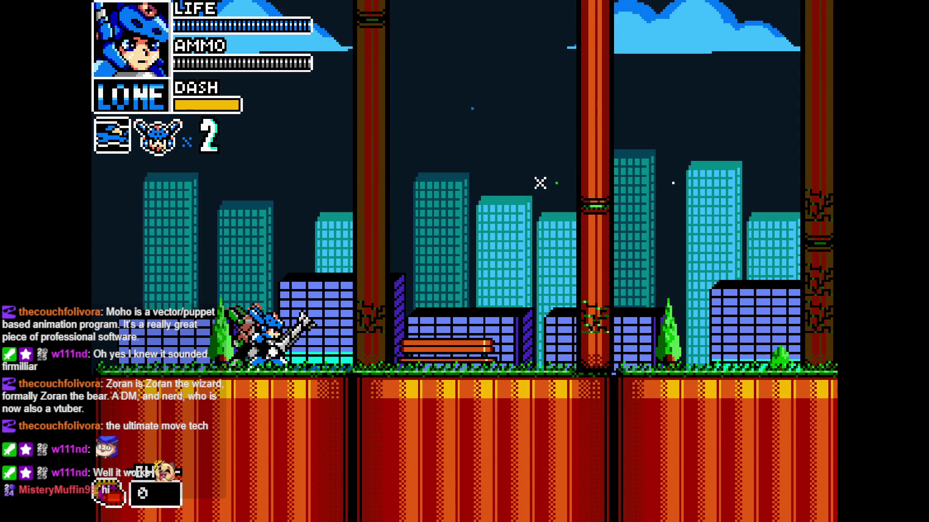
key("Escape")
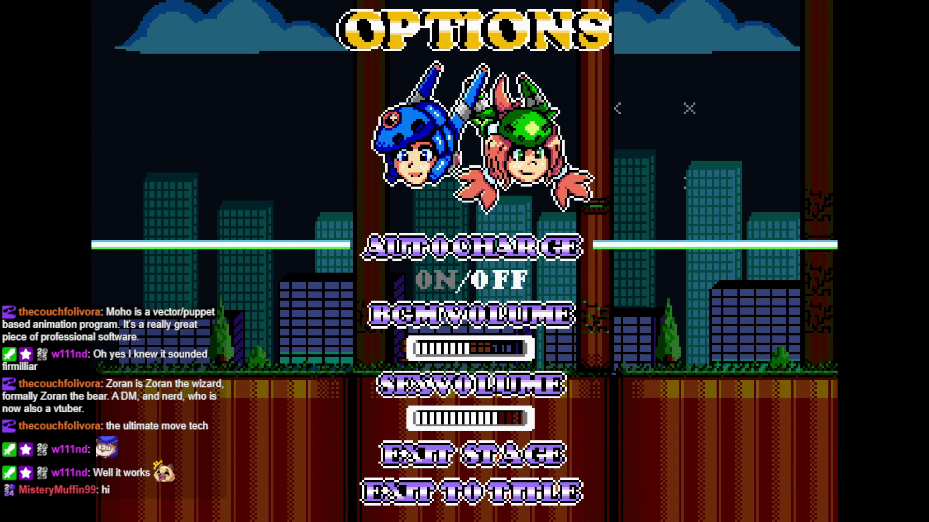
key("Escape")
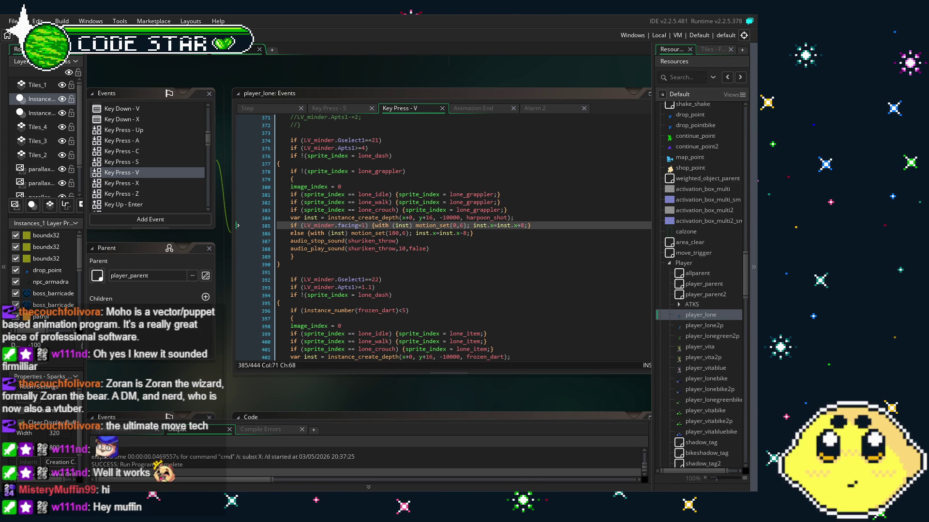
scroll(209, 401, "right", 2)
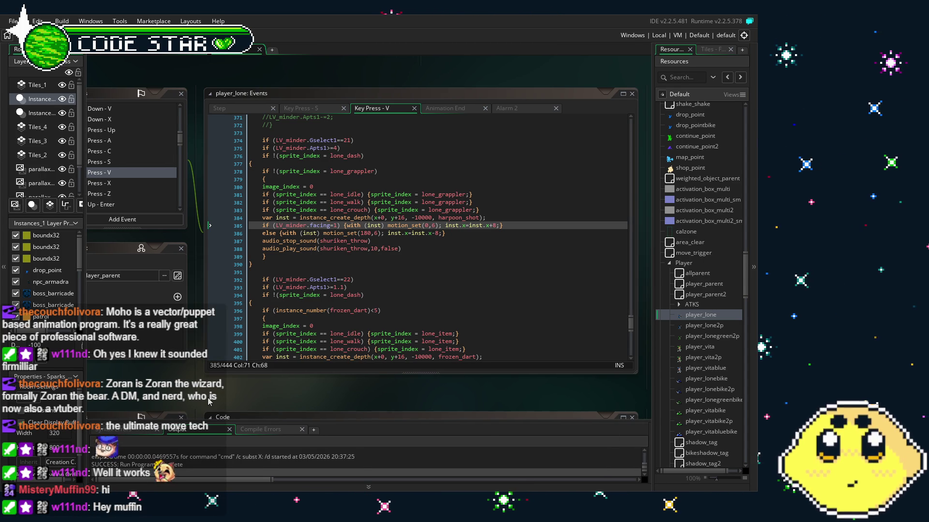
scroll(231, 399, "left", 1)
scroll(231, 398, "left", 1)
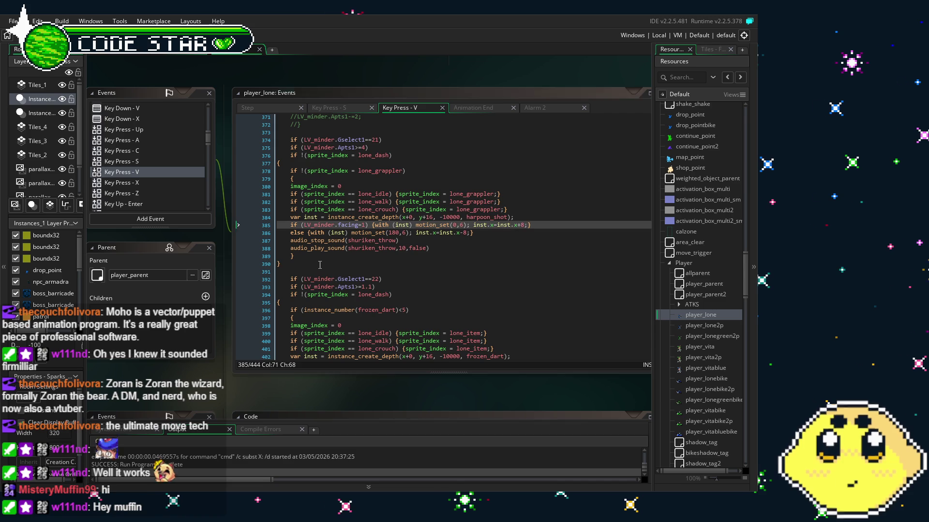
left_click(320, 264)
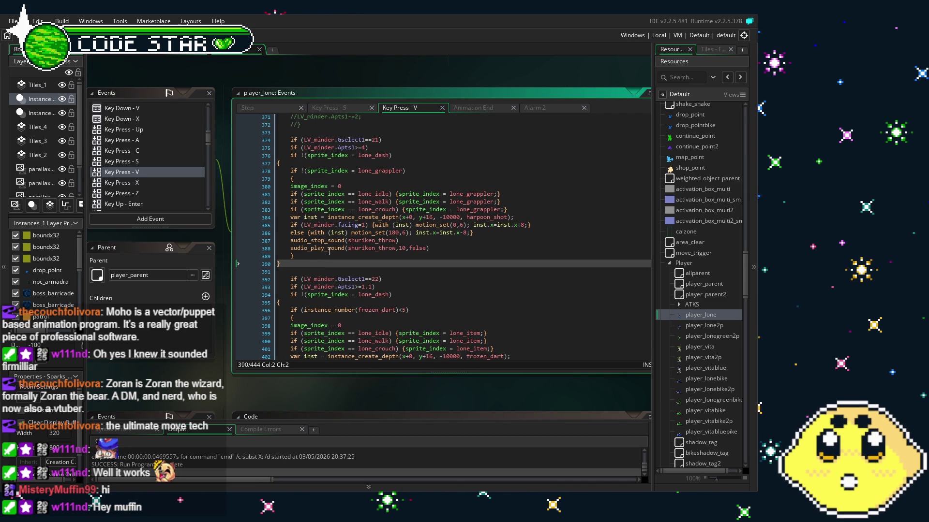
middle_click(309, 325)
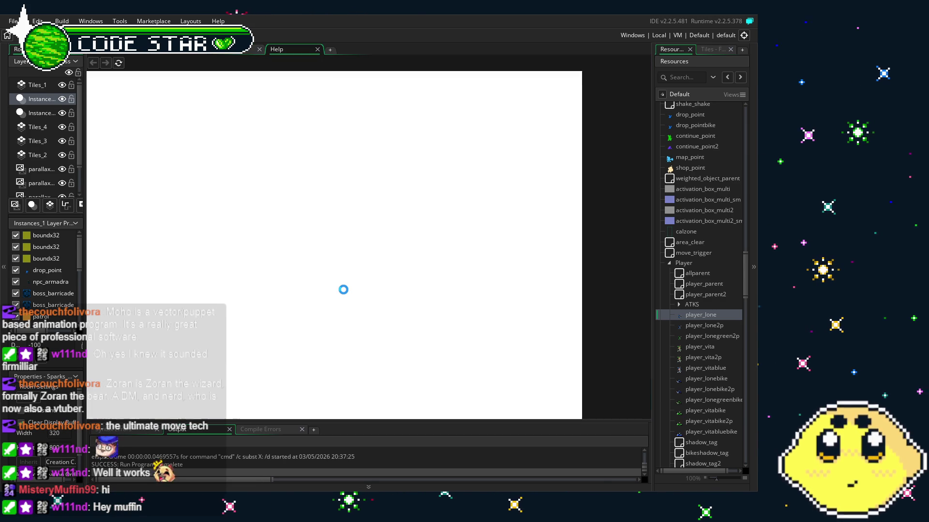
left_click(318, 50)
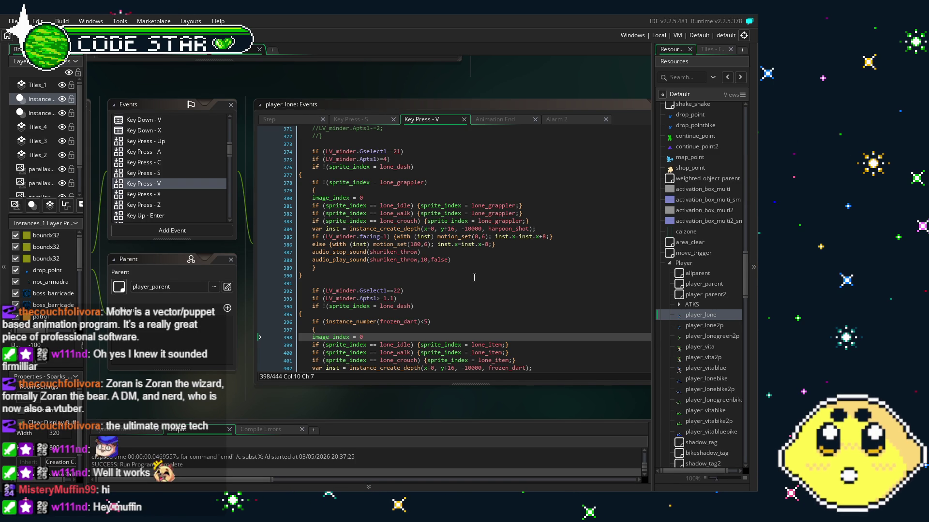
scroll(474, 277, "up", 4)
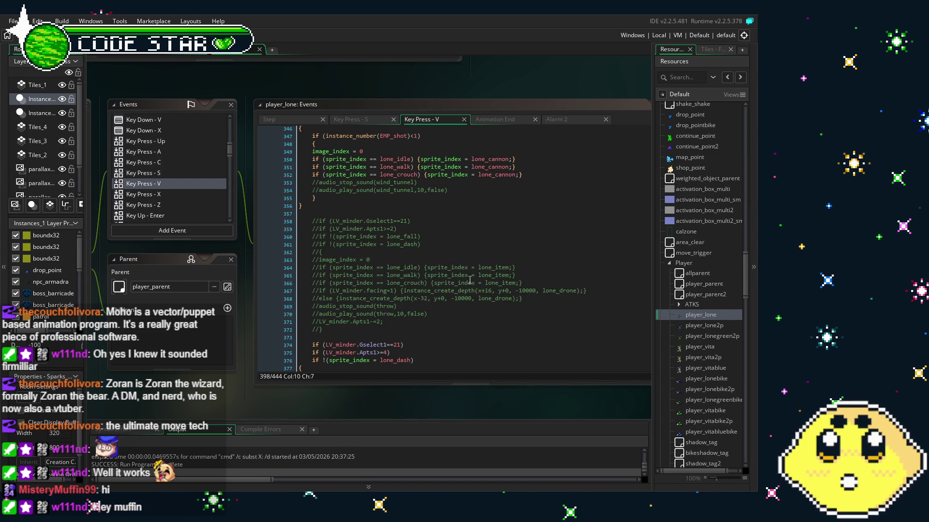
scroll(469, 280, "down", 3)
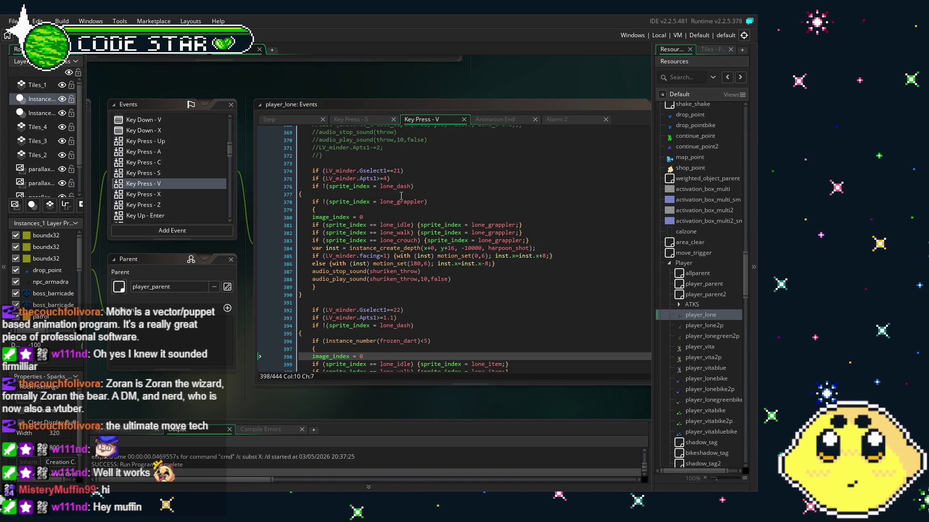
left_click(417, 201)
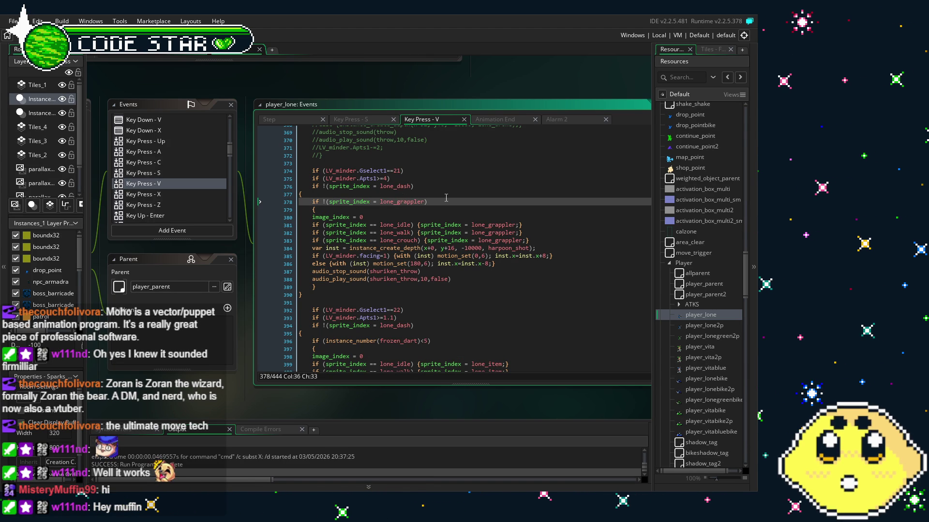
Delete the 'if !(sprite_index = lone_grappler)' check on line 378 of the harpoon block
left_click_drag(444, 198, 269, 207)
key("BackSpace")
key("BackSpace")
left_click(377, 241)
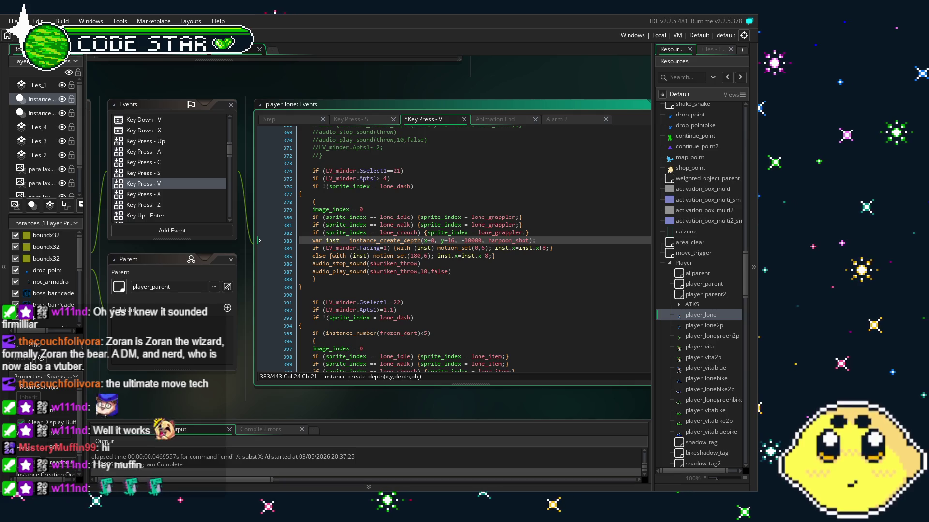
left_click(436, 334)
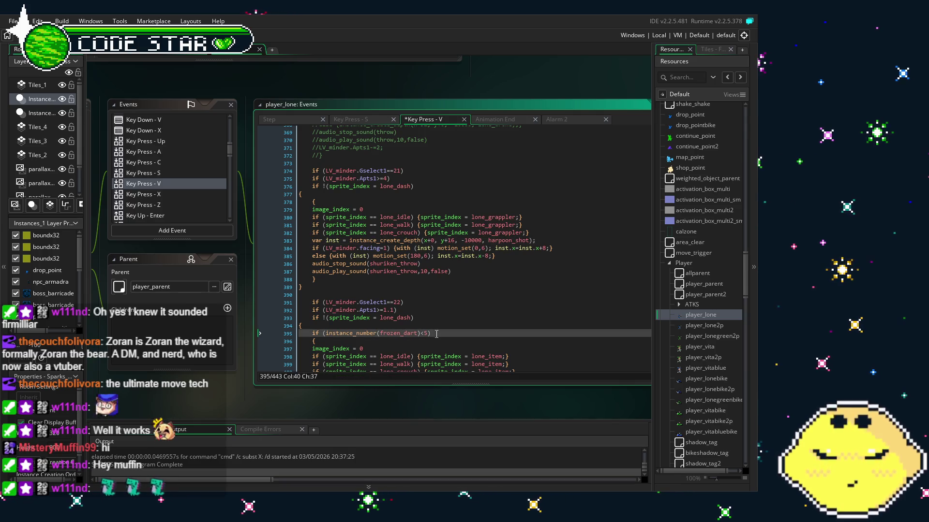
scroll(409, 313, "down", 3)
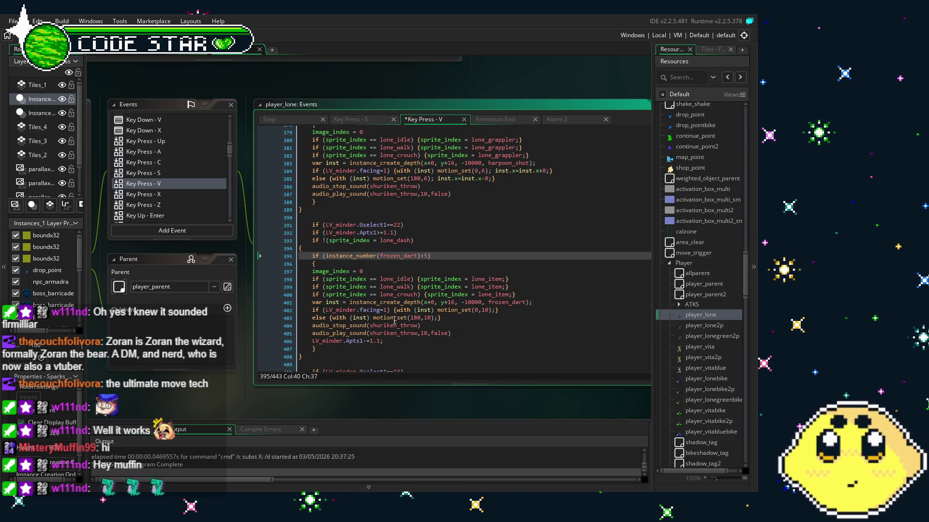
scroll(395, 320, "up", 1)
scroll(394, 320, "up", 1)
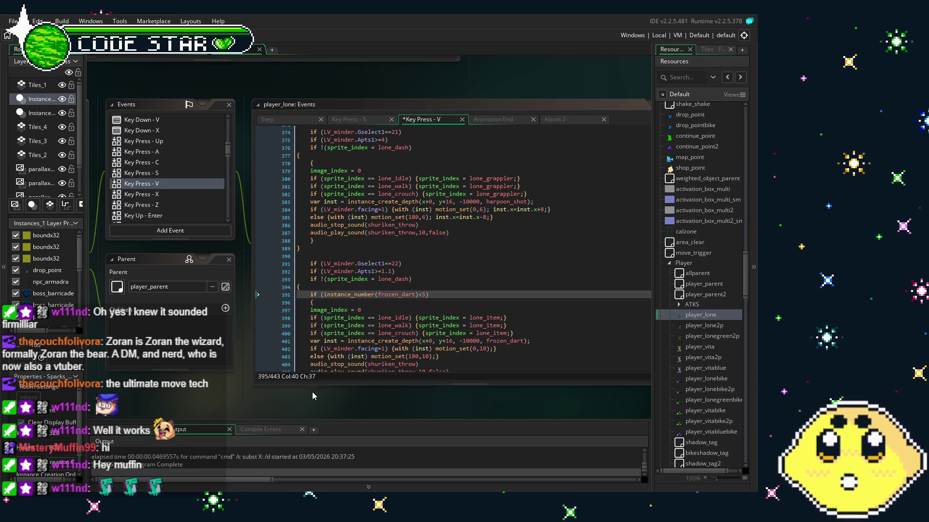
scroll(340, 351, "up", 1)
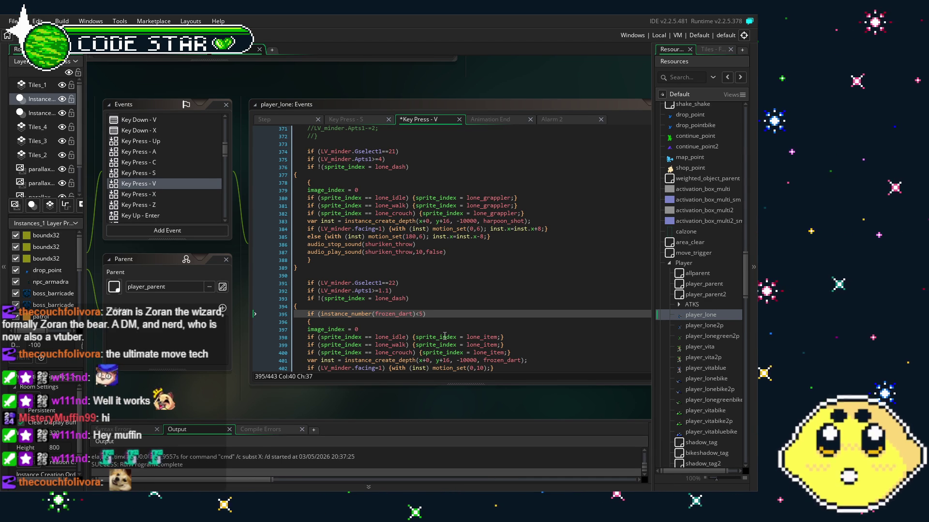
scroll(445, 335, "down", 2)
scroll(444, 300, "up", 3)
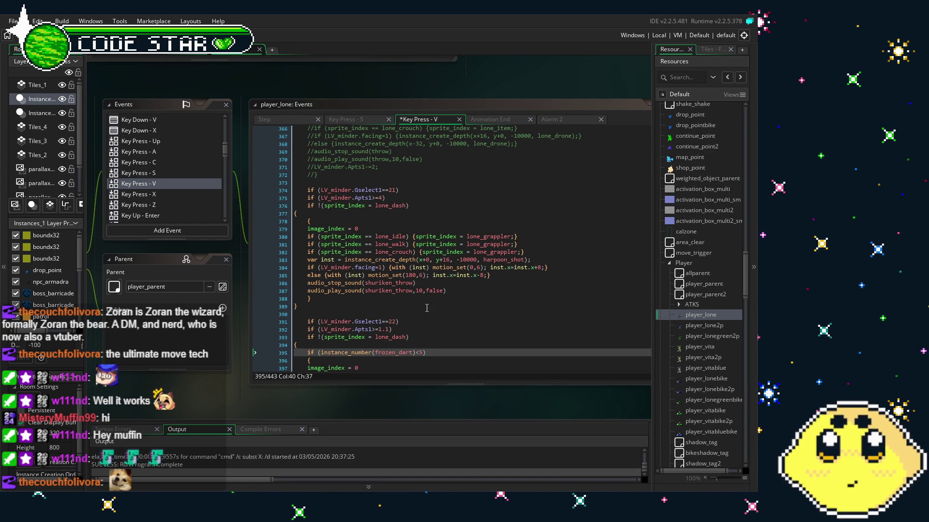
left_click(426, 308)
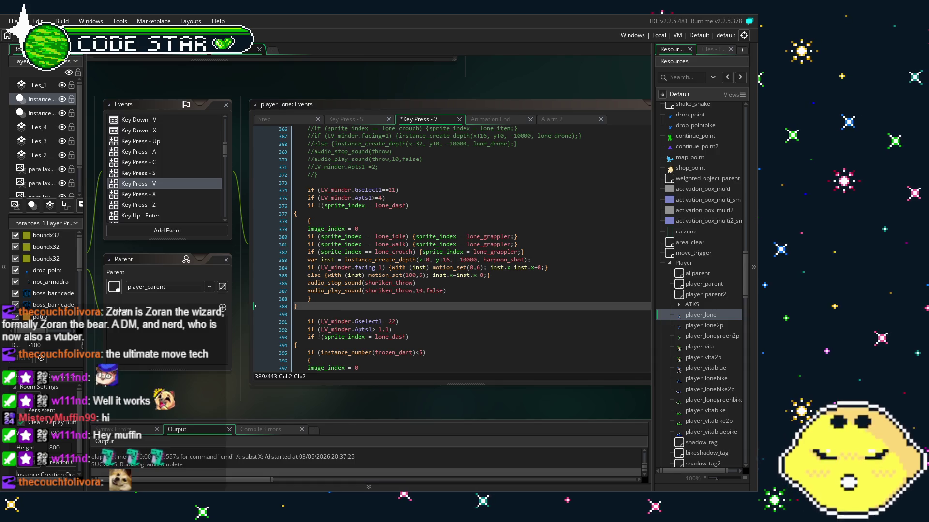
scroll(323, 334, "down", 1)
scroll(323, 334, "up", 1)
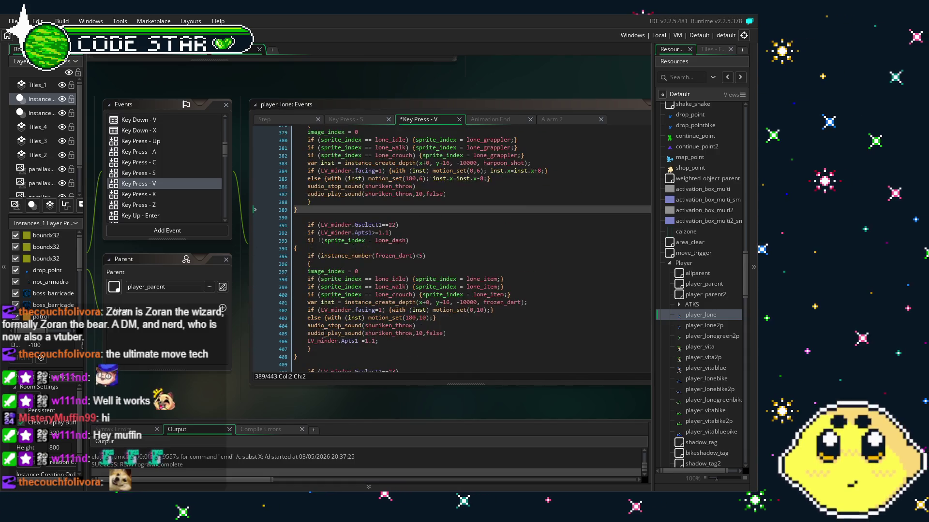
scroll(323, 333, "down", 1)
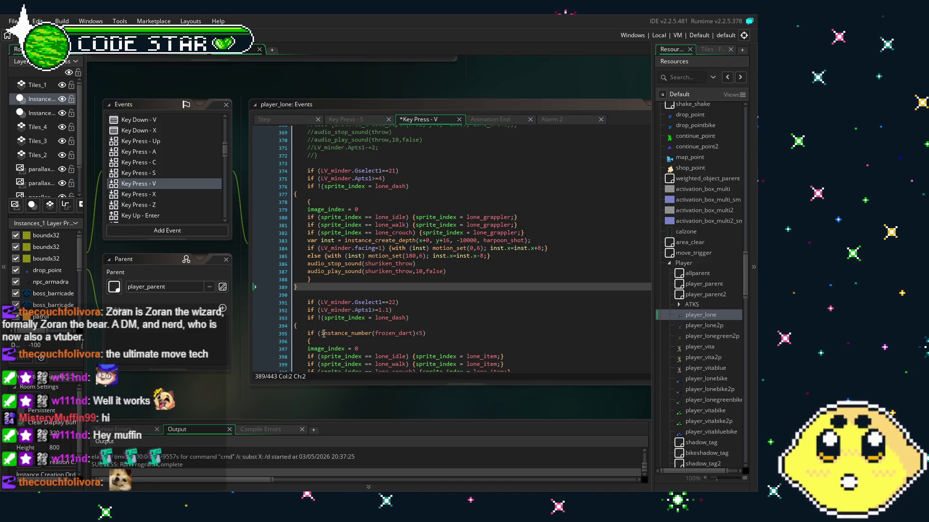
left_click(446, 278)
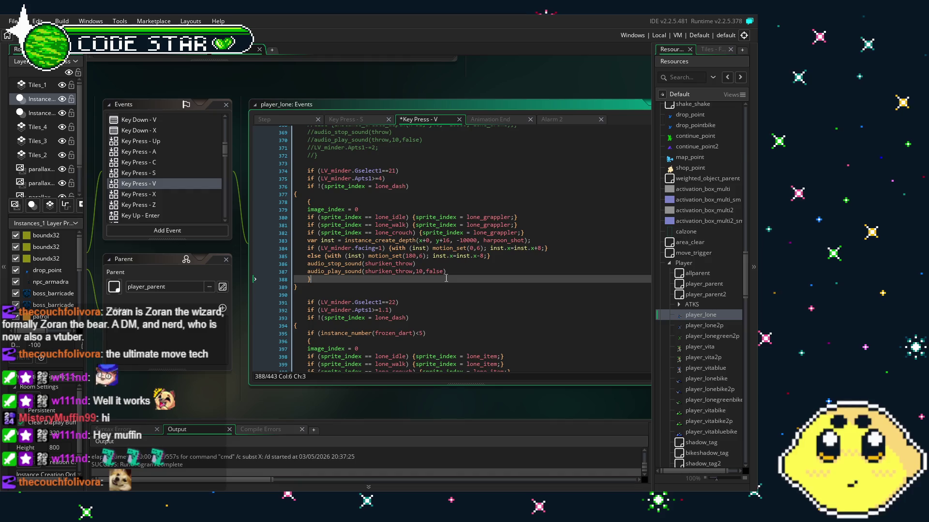
left_click(449, 289)
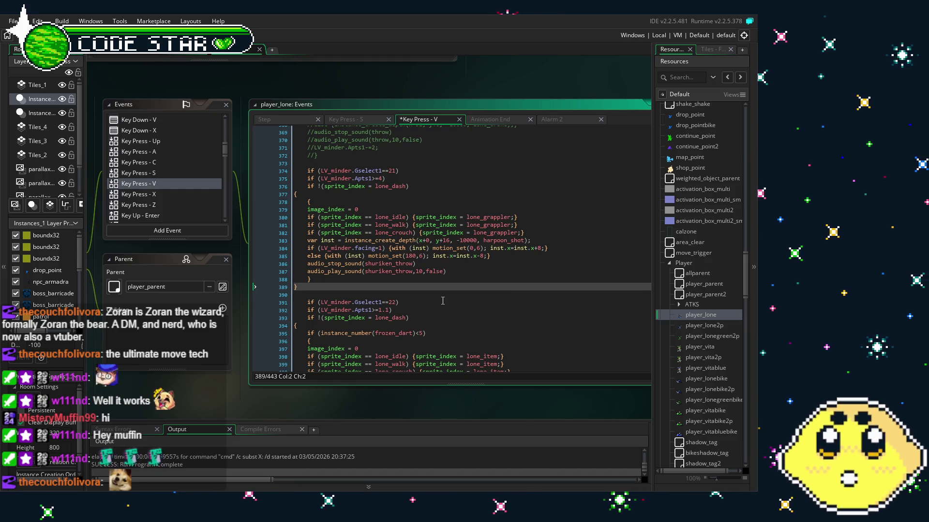
left_click(443, 300)
left_click(440, 297)
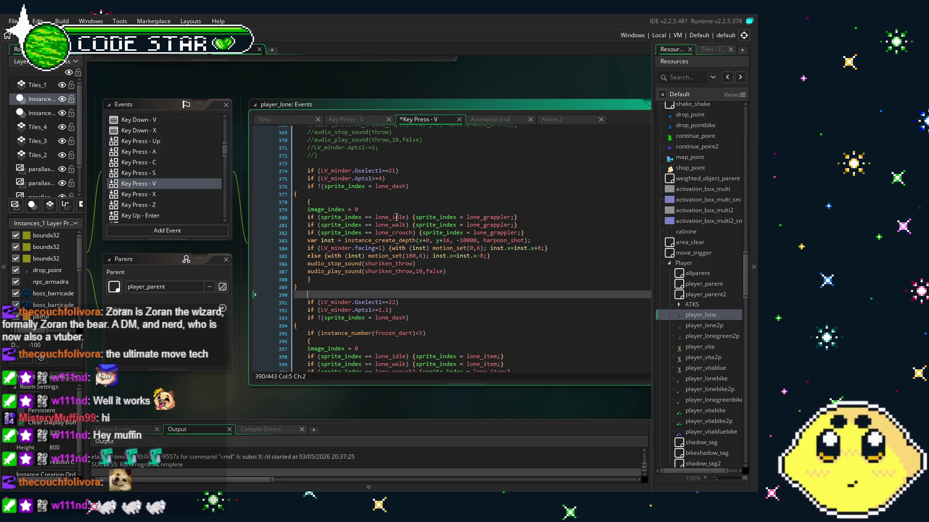
scroll(396, 217, "down", 1)
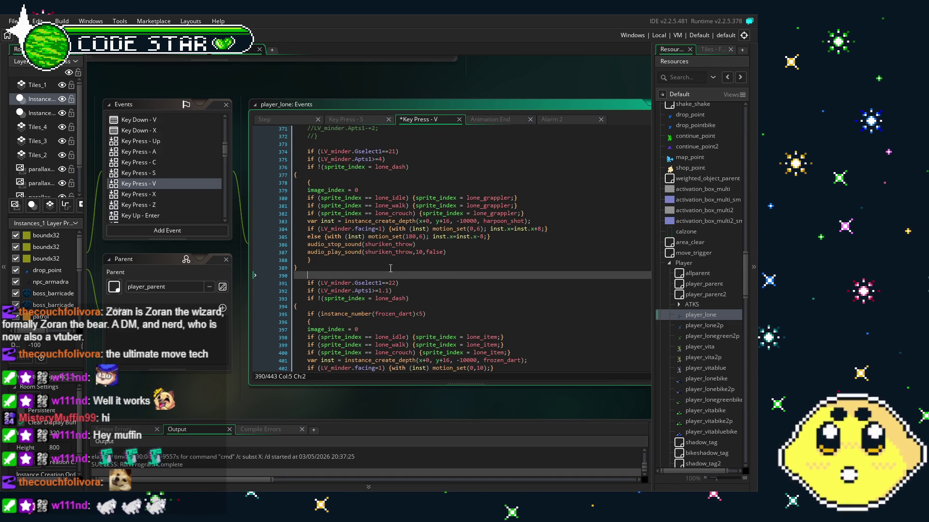
scroll(390, 268, "up", 1)
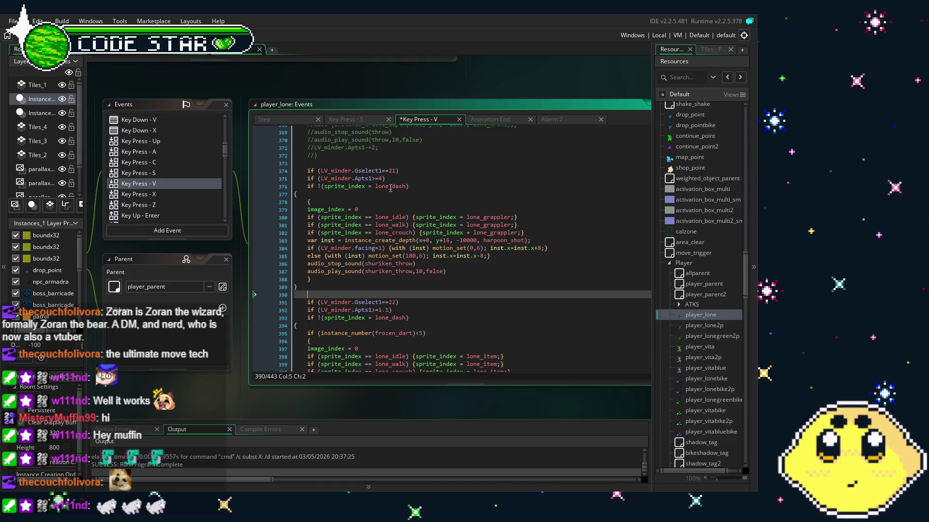
Copy the frozen_dart count check to new line 377 and rename it to harpoon_shot
left_click_drag(425, 334, 308, 335)
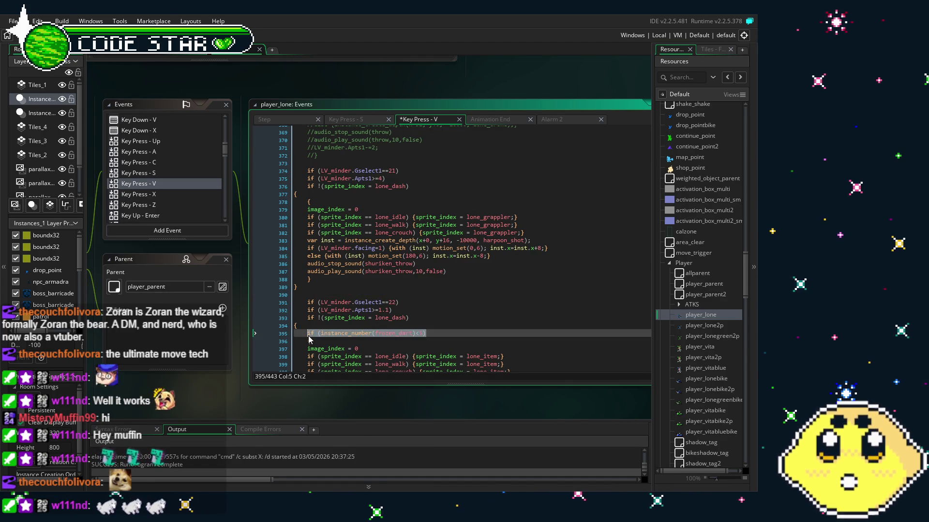
left_click(415, 185)
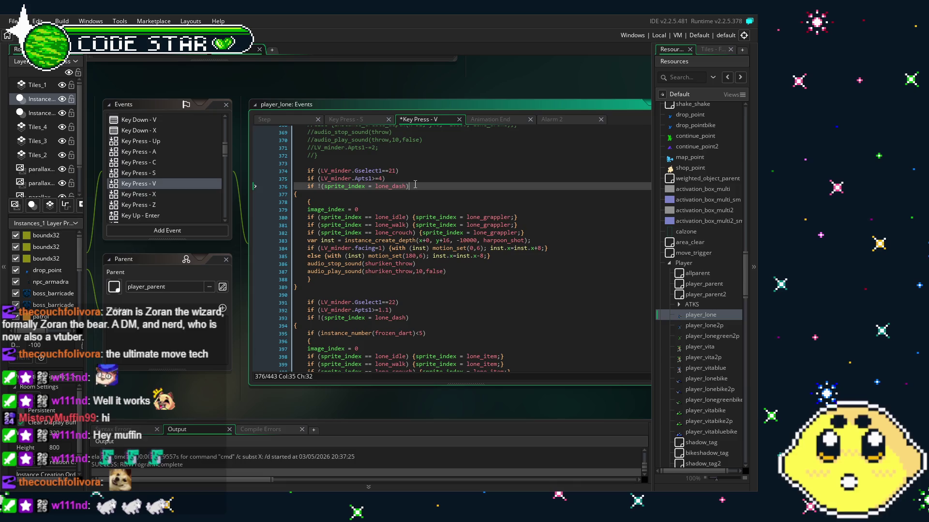
key("Return")
key("Left")
key("Left")
key("Left")
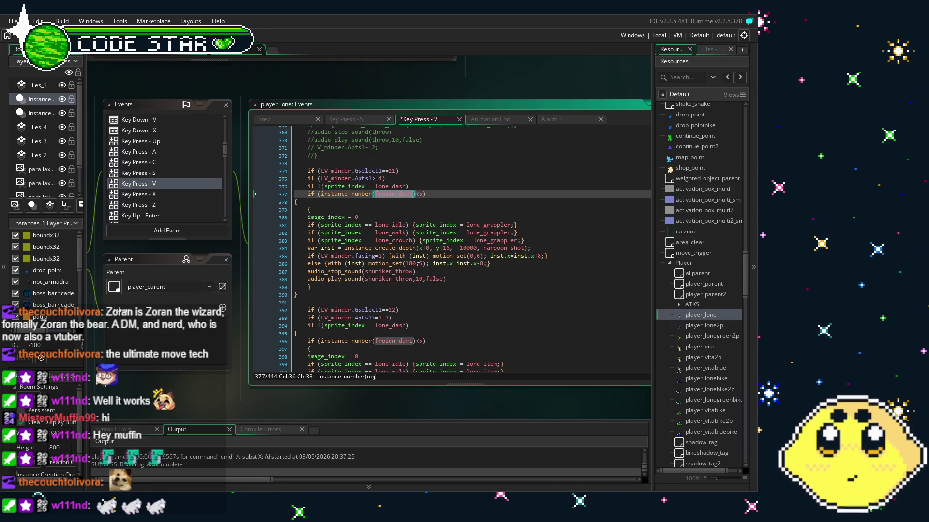
type("harpoon_sho")
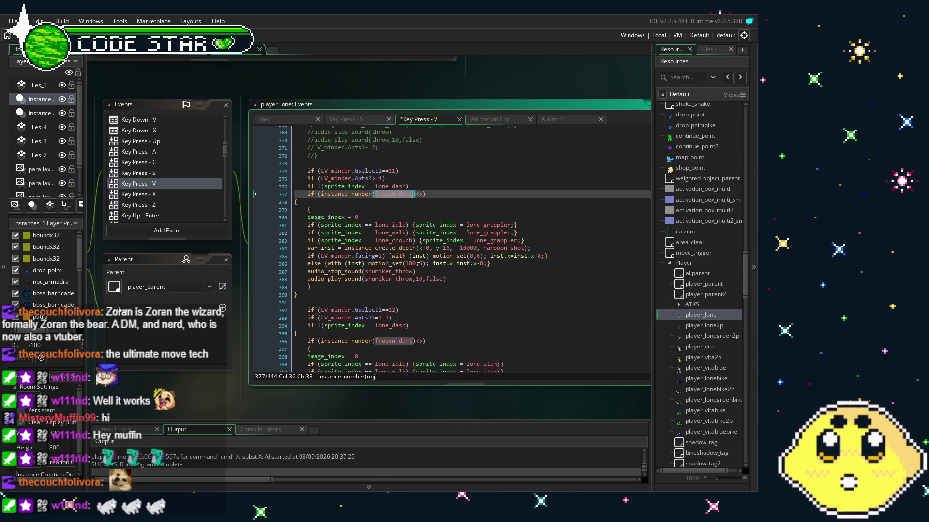
type("t")
Lower the harpoon_shot count limit from 5 to 1 and save the project
left_click(427, 194)
key("BackSpace")
type("1)")
key("Right")
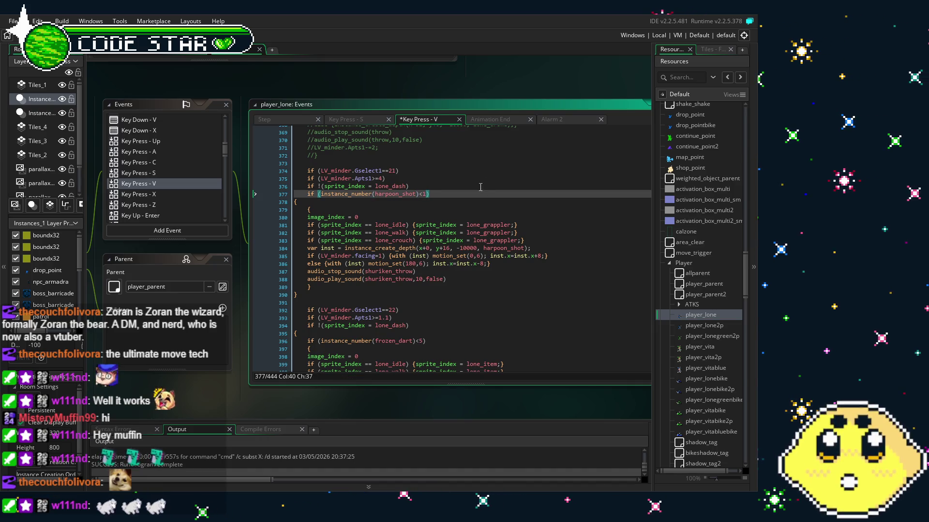
key("ctrl+s")
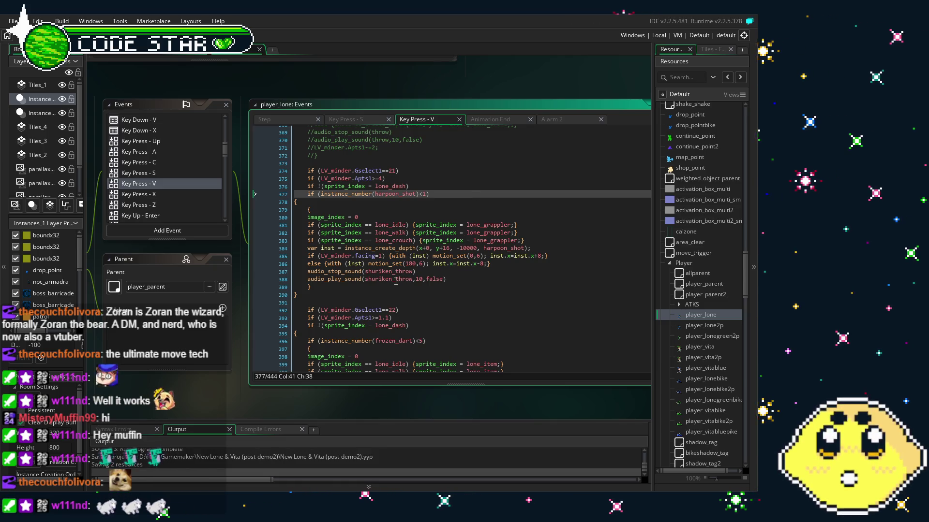
Change both harpoon spawn offsets from 8 to 16 (inst.x-16 and inst.x+16)
scroll(396, 281, "down", 2)
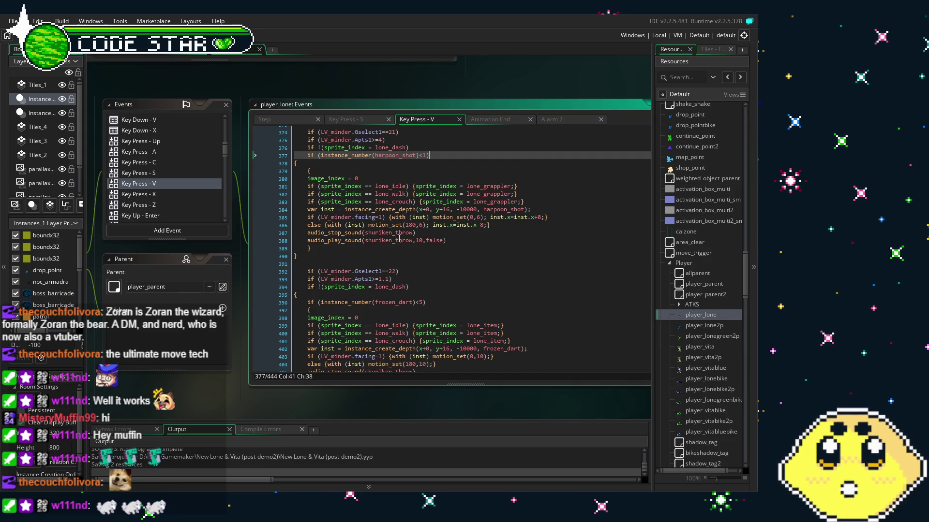
scroll(379, 264, "up", 2)
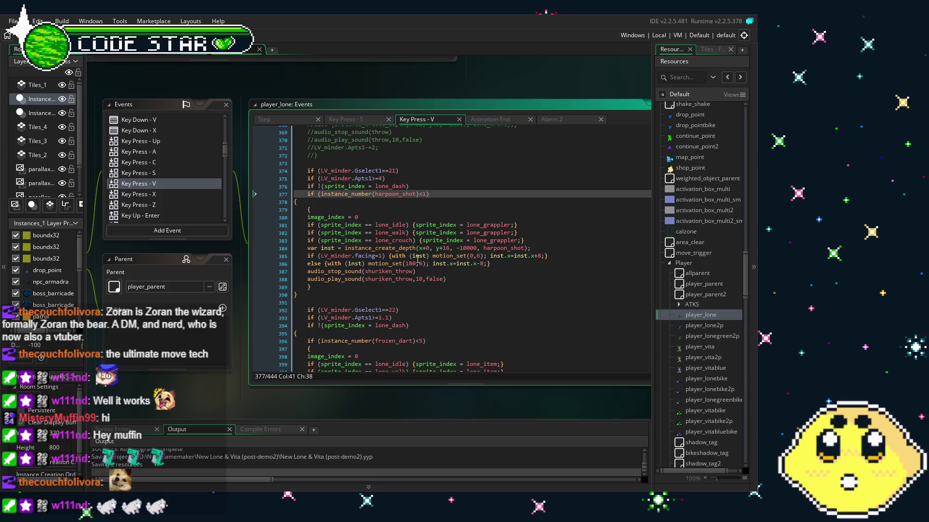
left_click(484, 264)
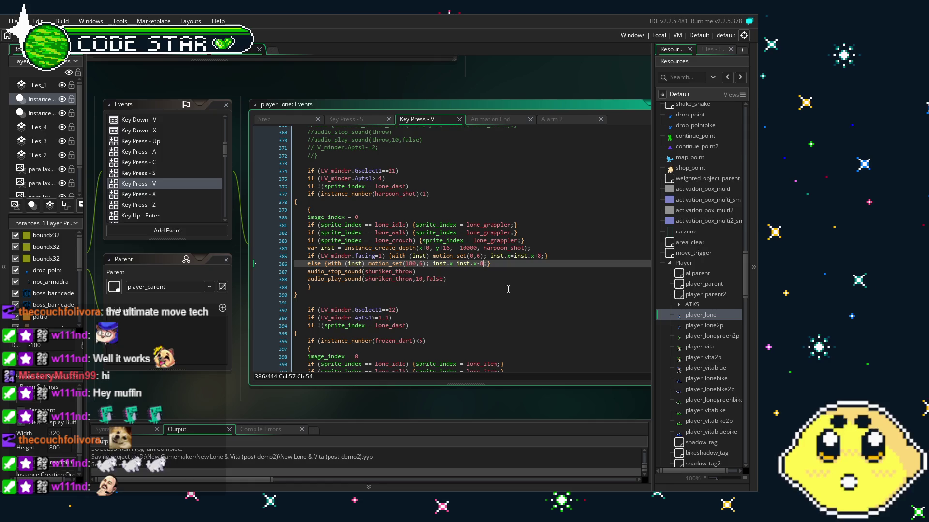
type("1")
key("BackSpace")
type("16")
left_click(541, 256)
key("BackSpace")
type("16")
left_click(521, 272)
Save the event code and, in the test build, walk Lone left then turn right
key("ctrl+s")
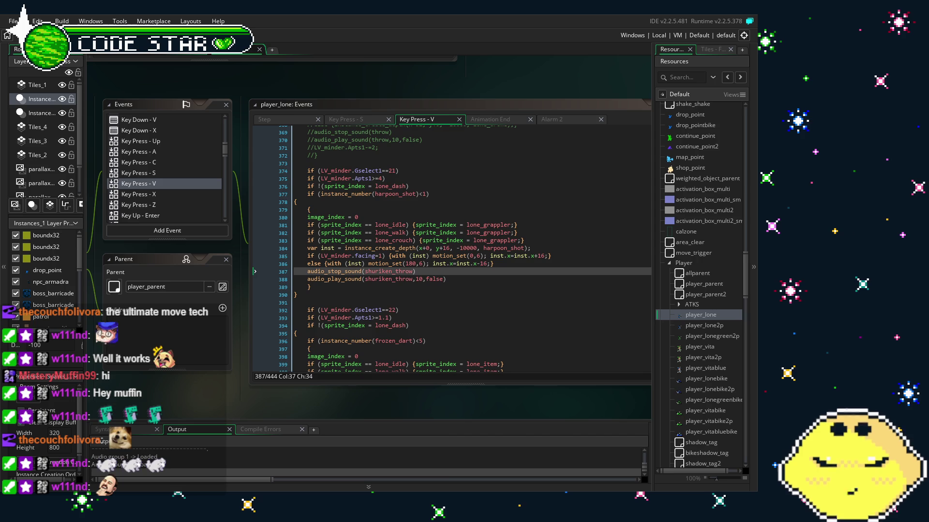
key("Left")
key("Right")
Fire harpoon shots left and right while moving across the street to check spacing
key("v")
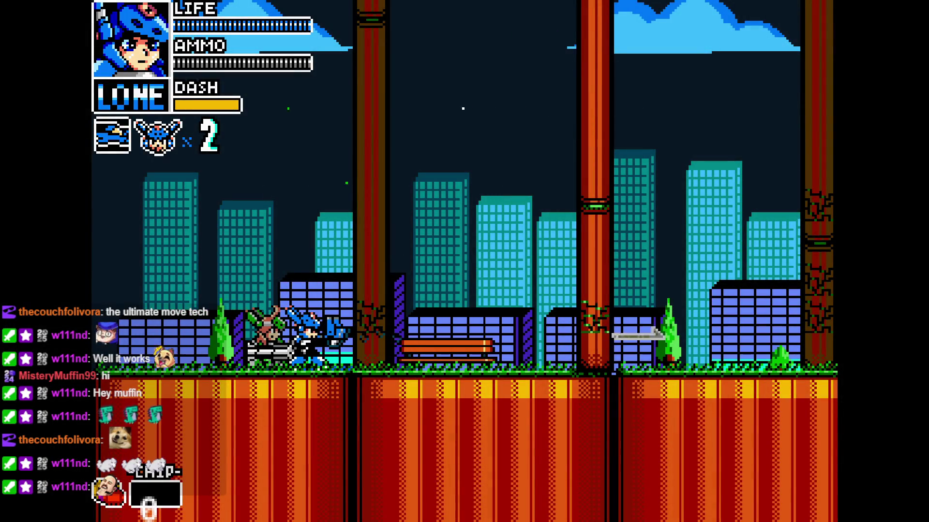
key("Left")
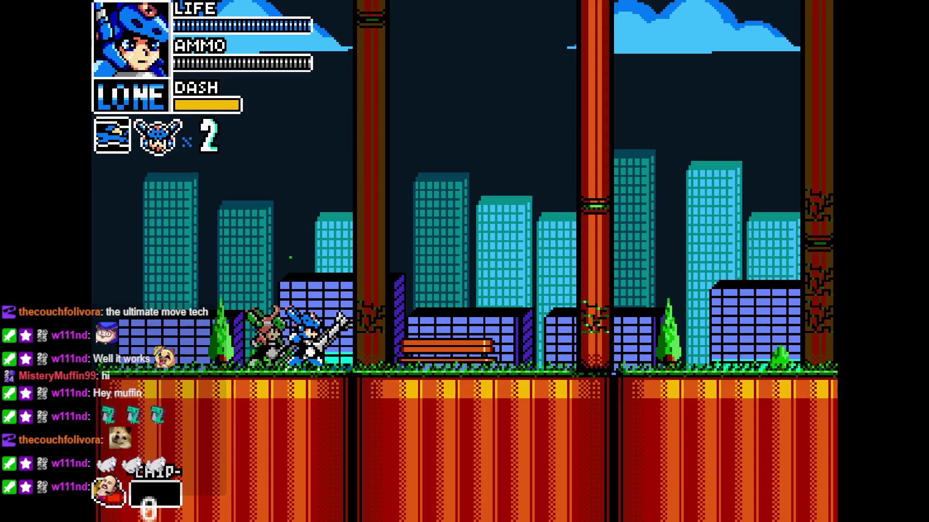
key("v")
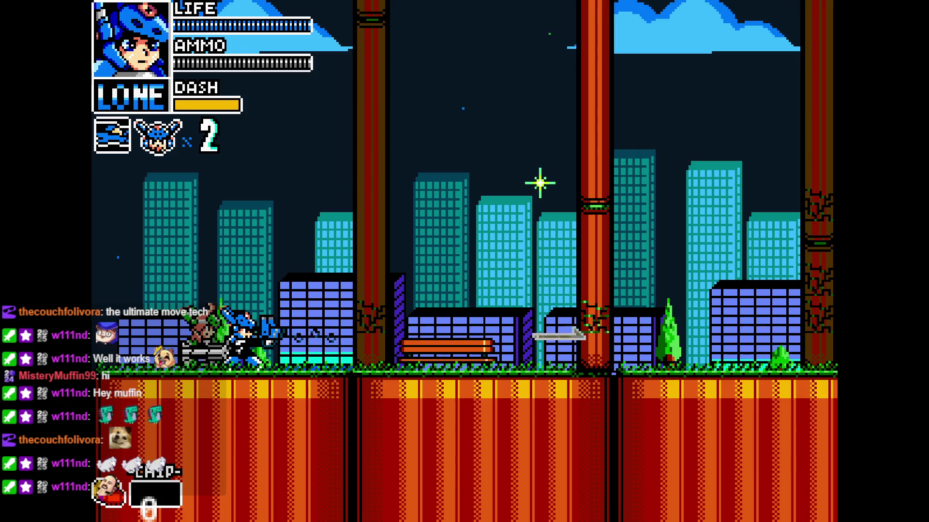
key("Right")
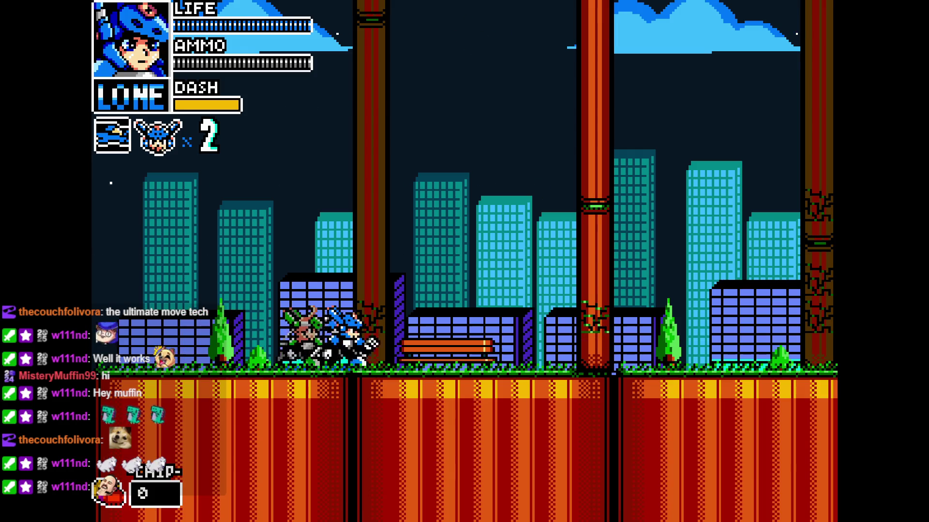
key("v")
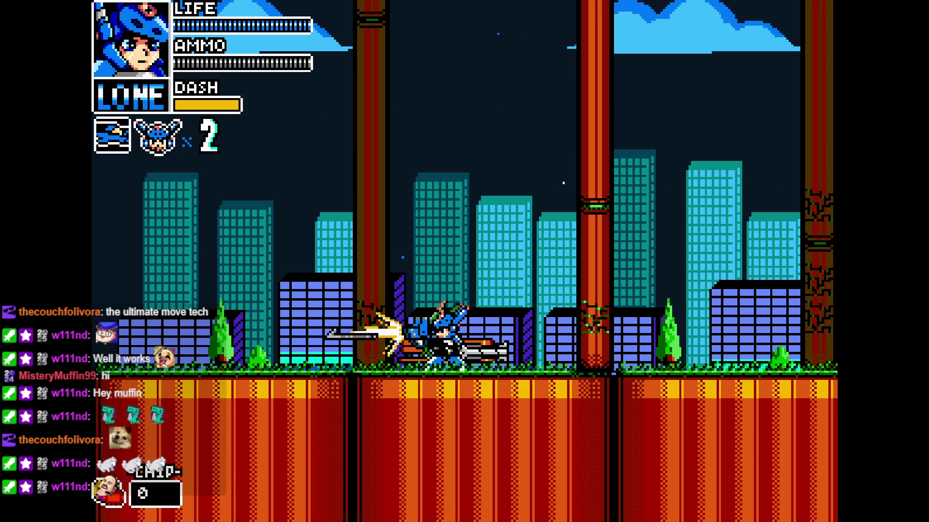
key("Right")
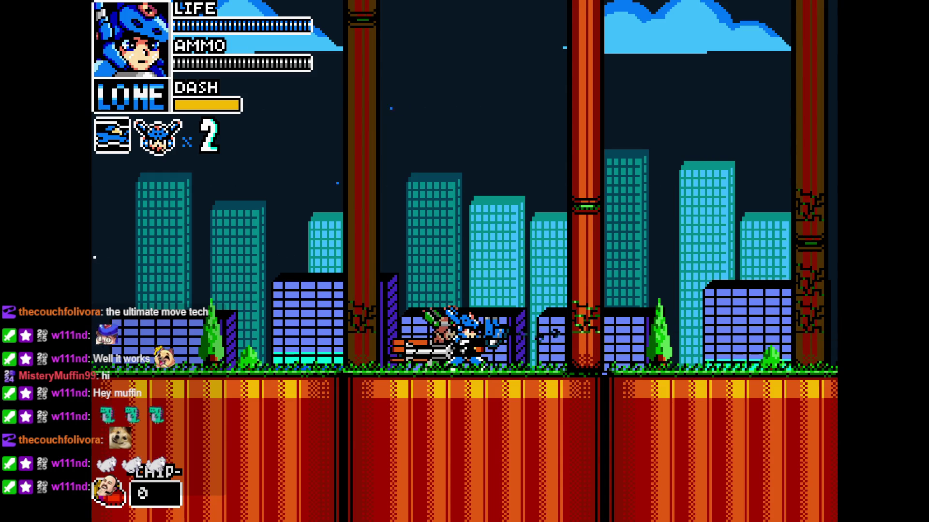
key("Left")
key("x")
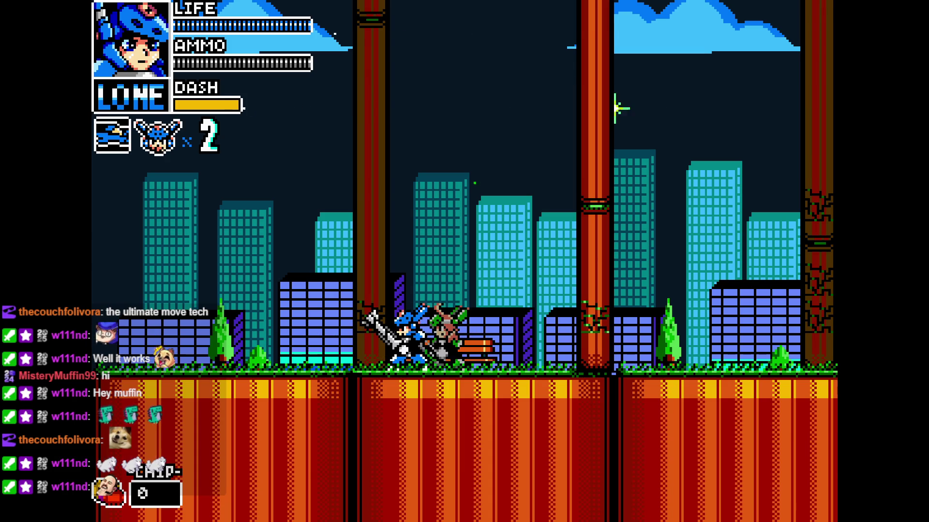
key("x")
Run past the enemy firing harpoons, then swap to Vita and move right
key("Right")
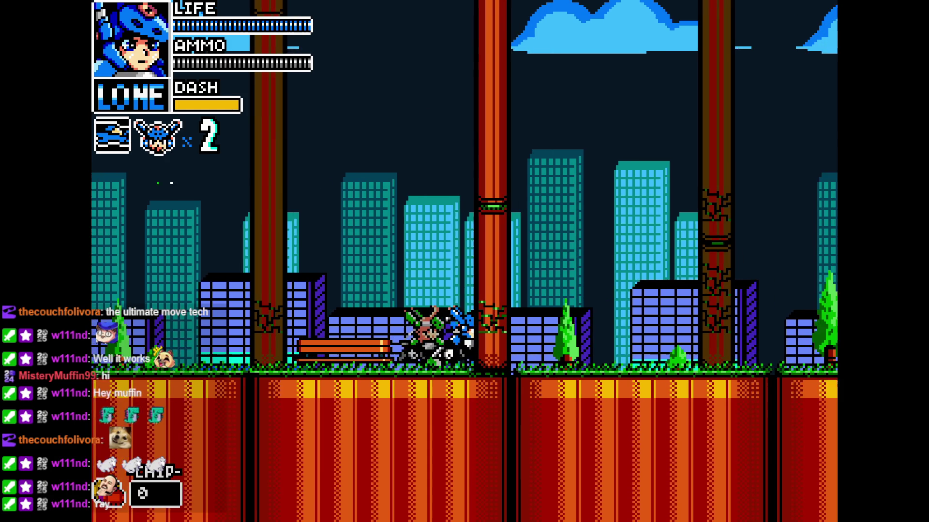
key("Left")
key("x")
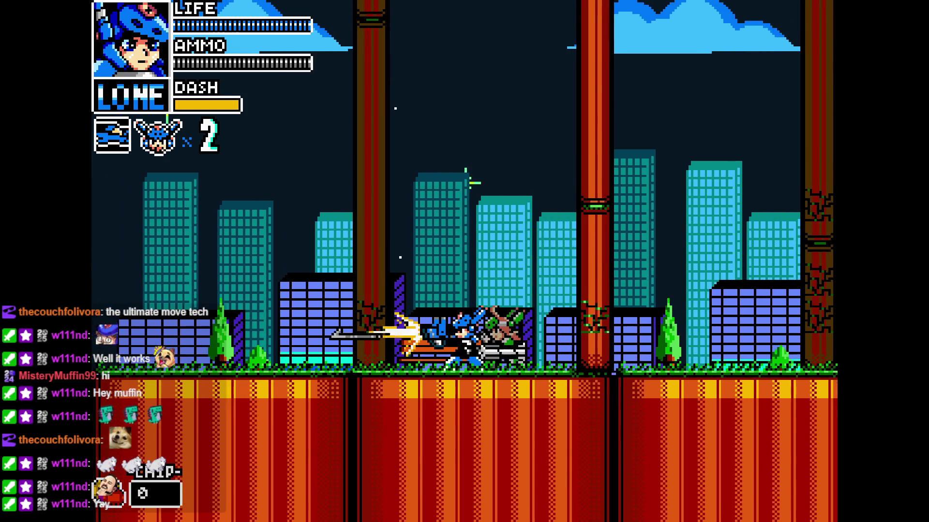
key("Left")
key("x")
key("Right")
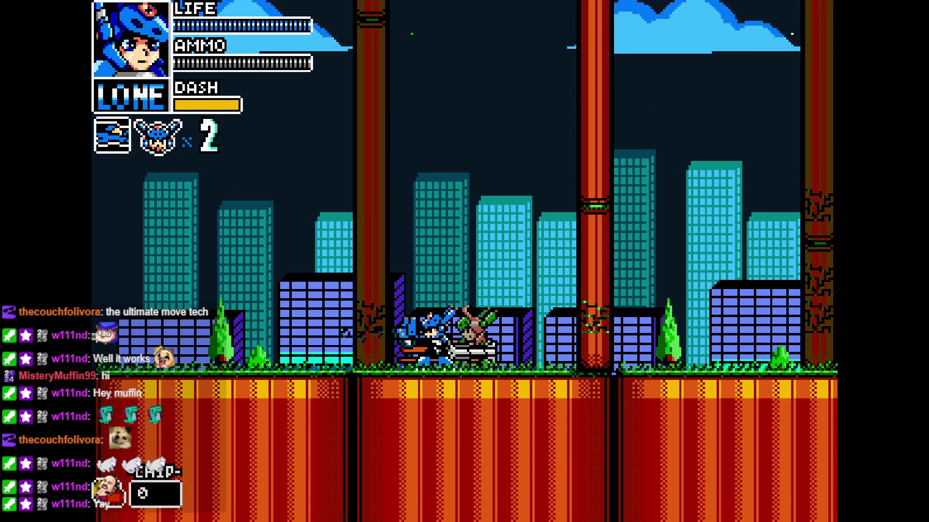
key("c")
key("Right")
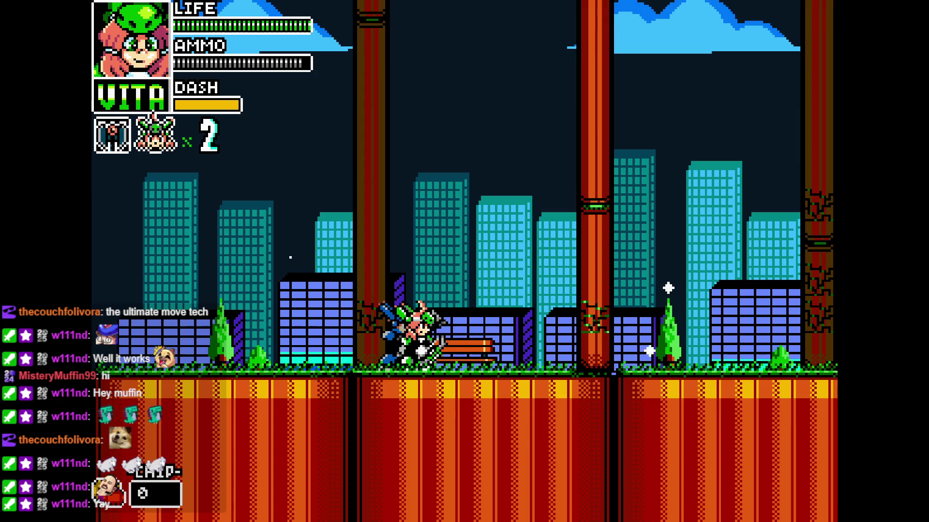
Swap back to Lone and fire harpoon shots while running both ways past the green enemy
key("c")
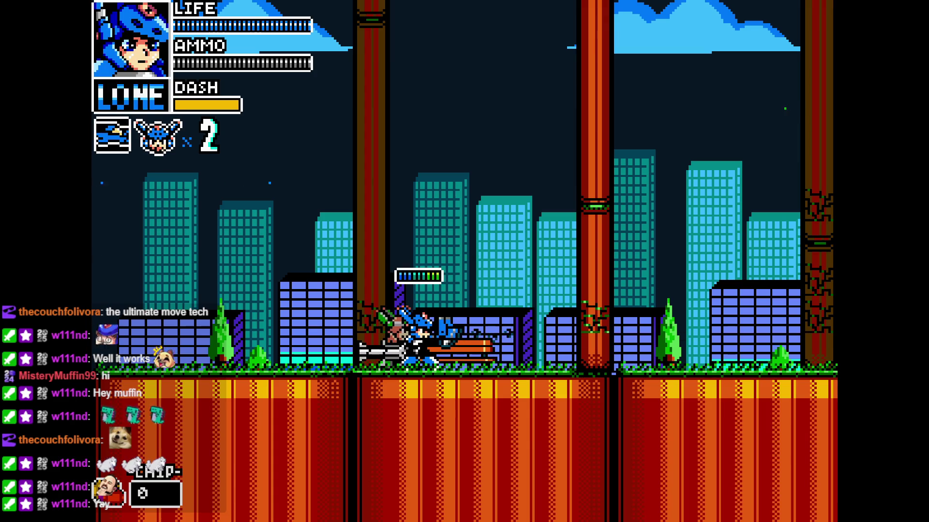
key("Left")
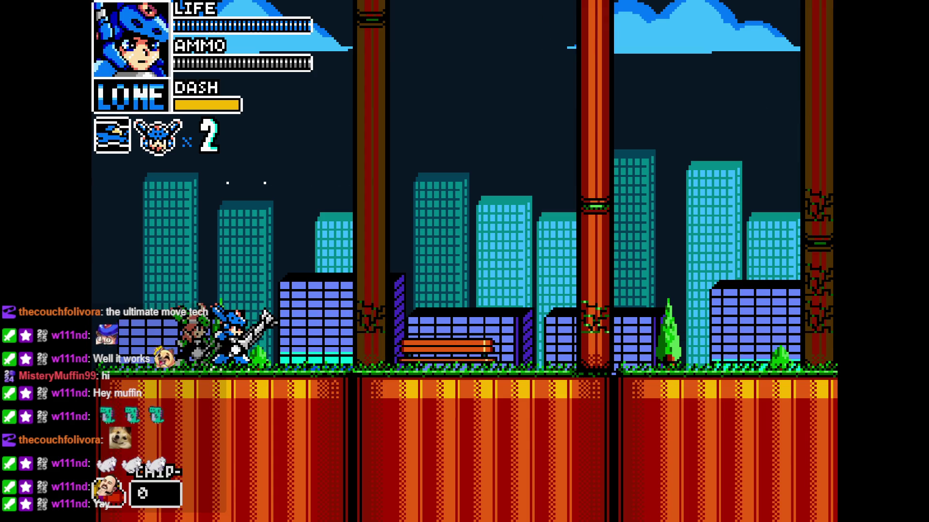
key("x")
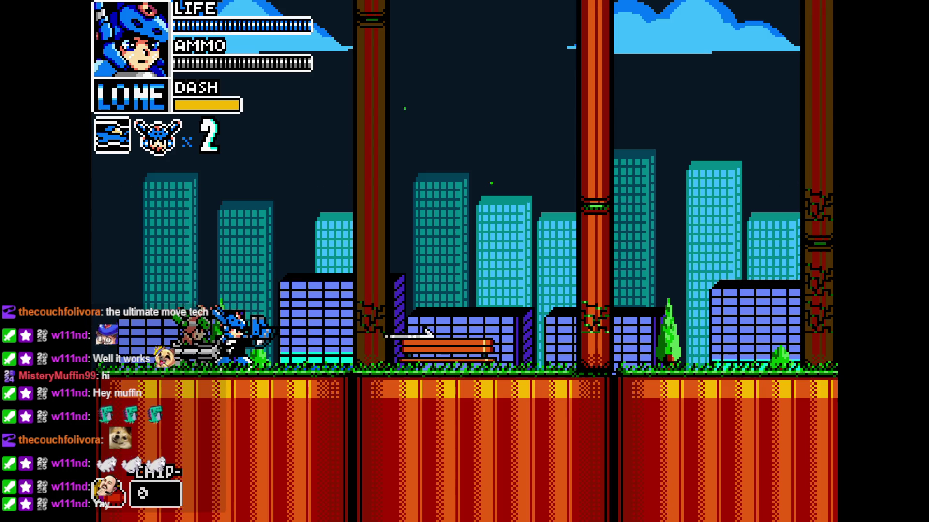
key("x")
key("Right")
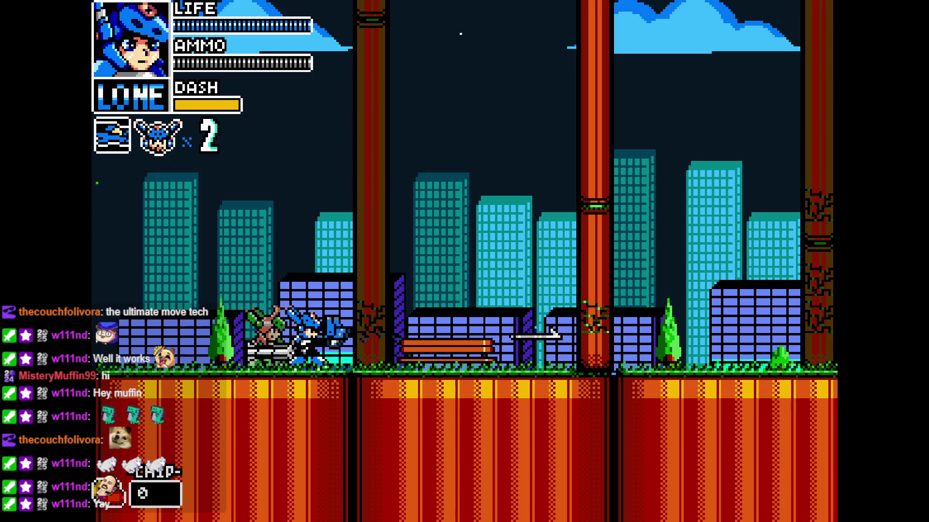
key("Right")
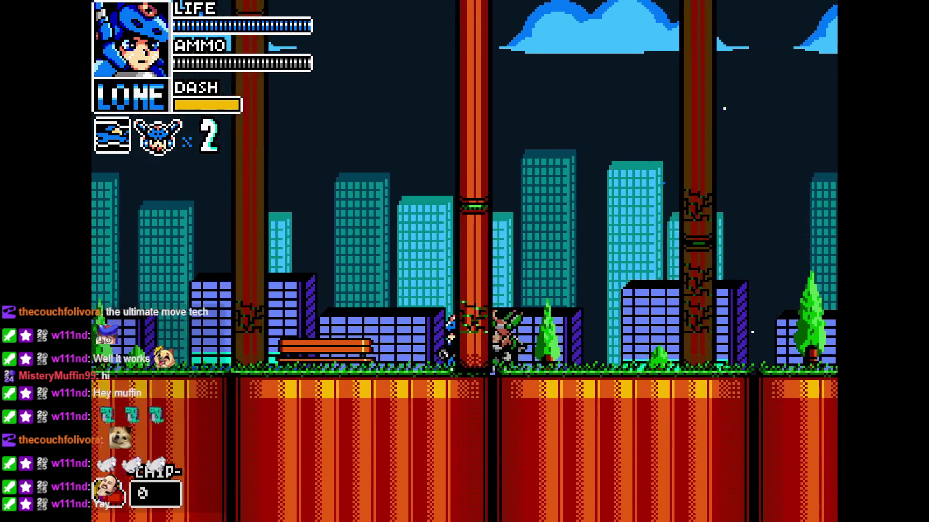
key("Left")
key("Right")
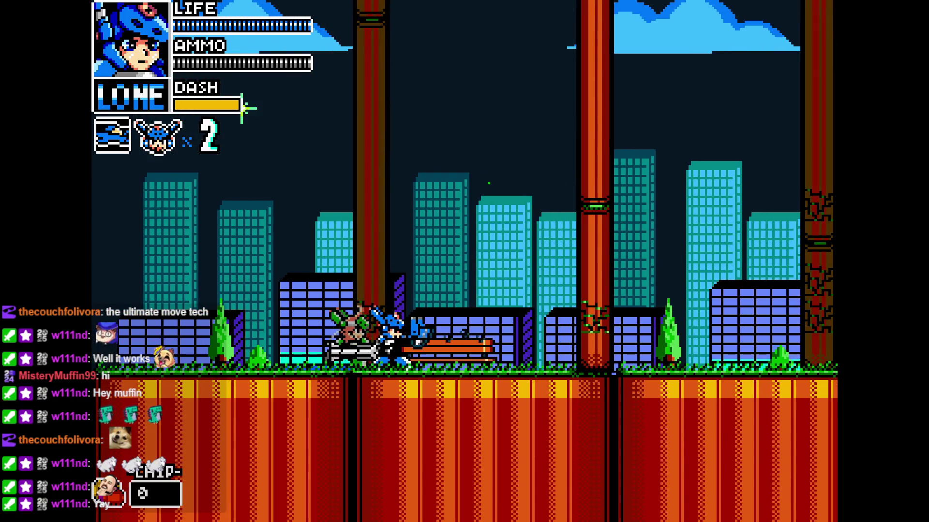
key("Left")
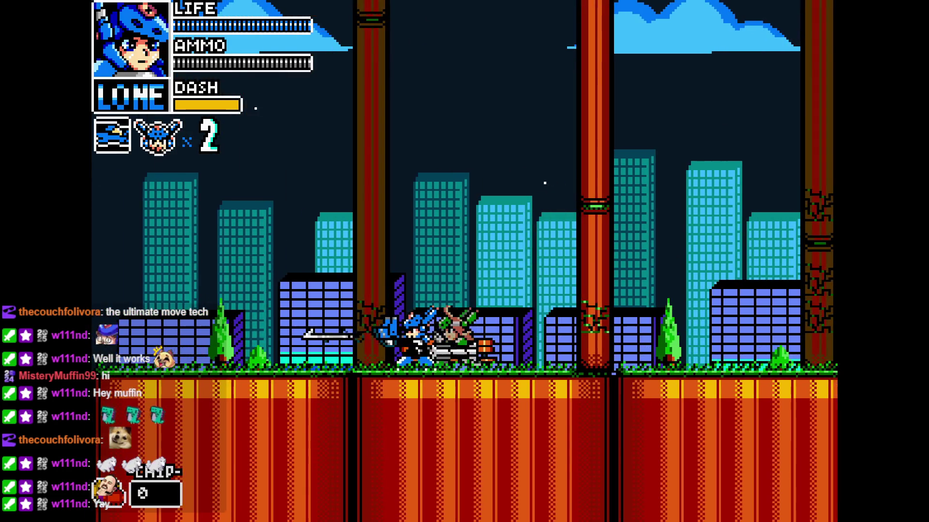
key("Left")
key("x")
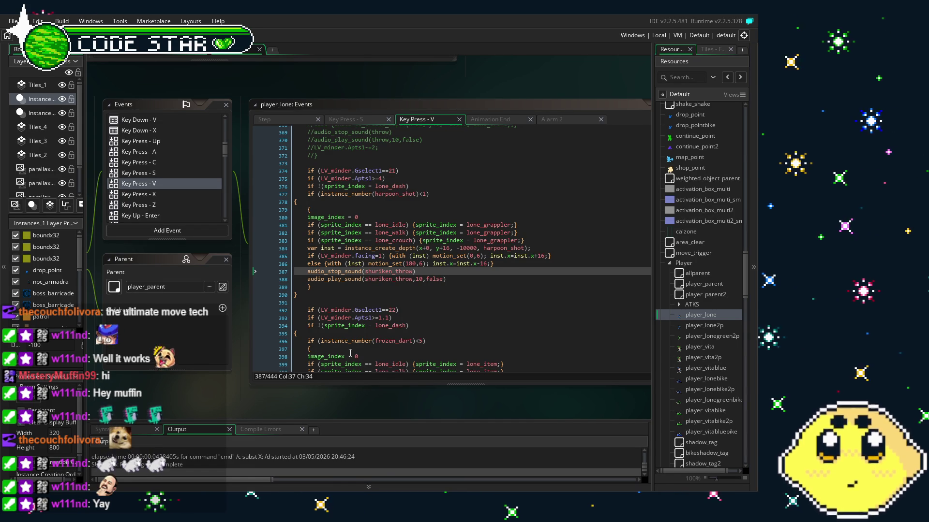
Copy LV_minder.Apts1-=1.1; from the frozen_dart block into the harpoon block after the sound calls
scroll(364, 321, "up", 1)
scroll(363, 321, "down", 5)
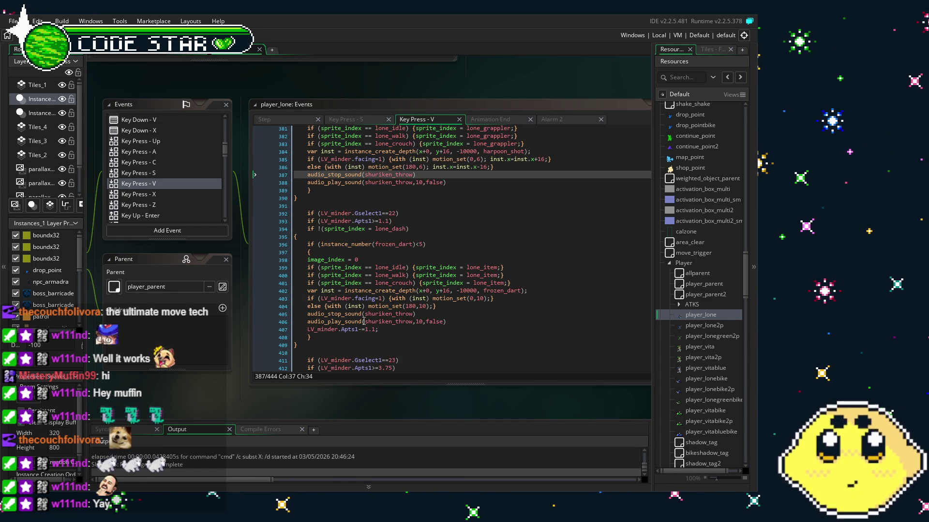
left_click(398, 329)
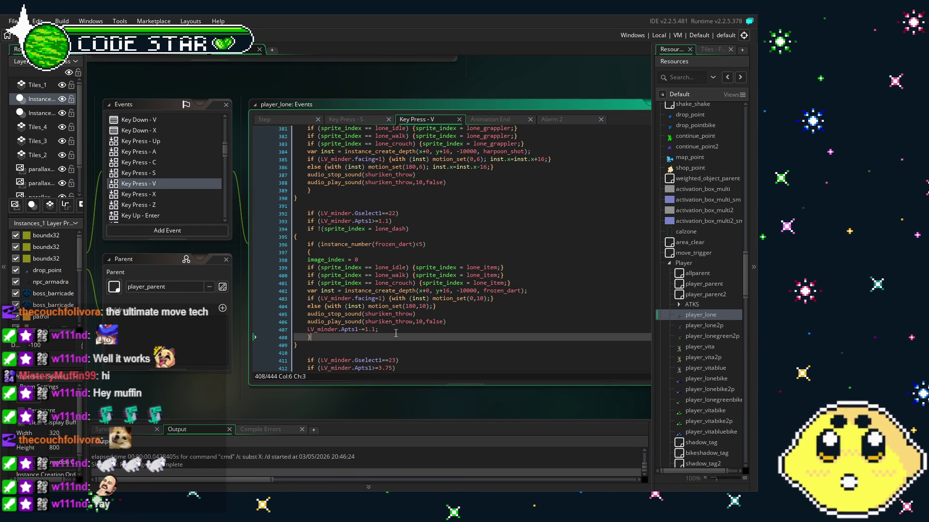
left_click_drag(398, 328, 306, 330)
key("ctrl+c")
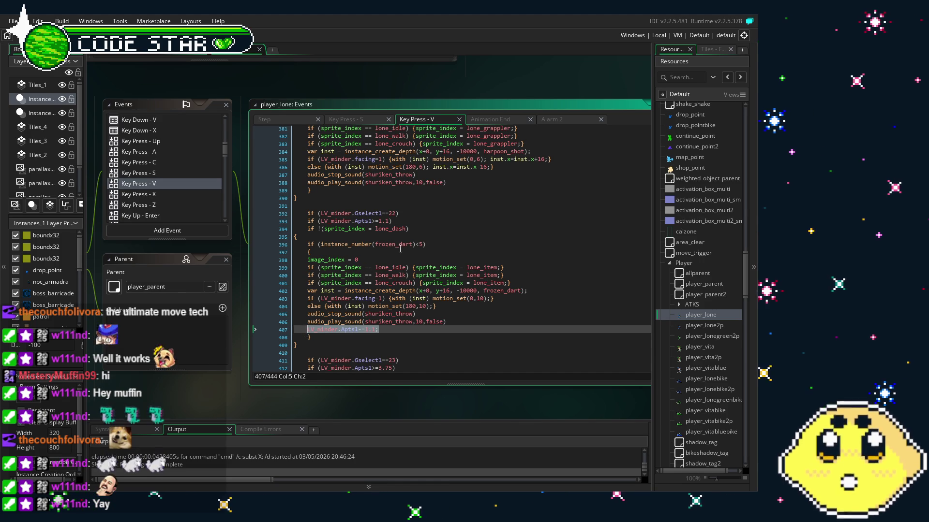
left_click(451, 182)
key("Return")
key("ctrl+v")
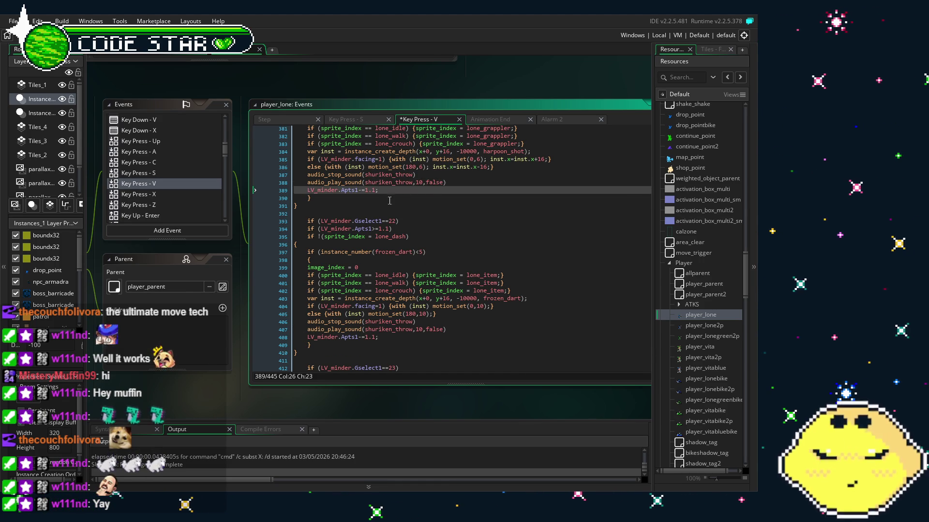
Change the harpoon's Apts1 deduction to 4 and save the project
key("BackSpace")
key("BackSpace")
key("BackSpace")
type("4;")
key("Down")
key("Down")
key("Down")
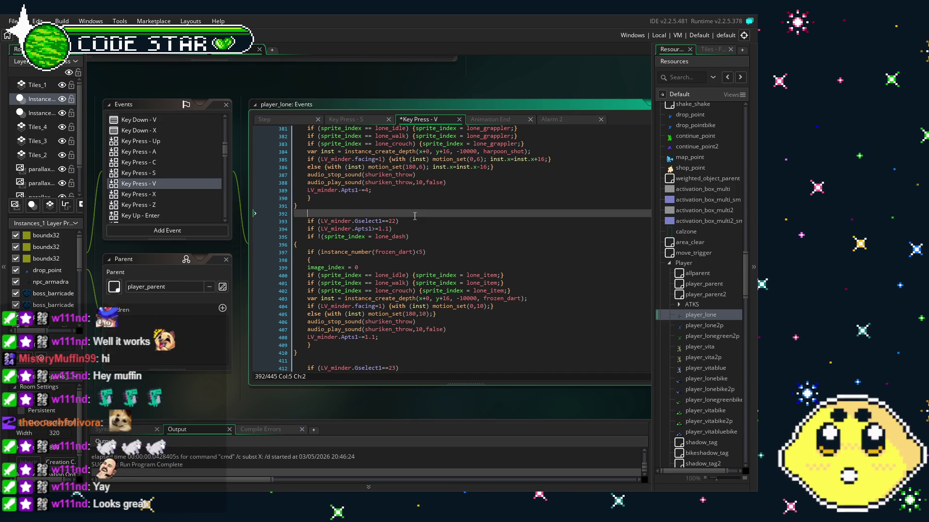
key("ctrl+s")
scroll(394, 324, "up", 4)
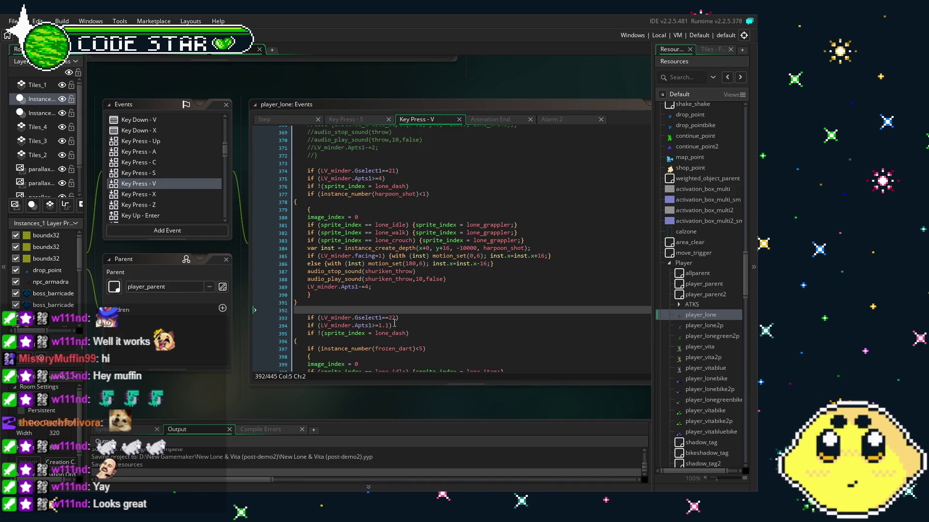
scroll(398, 323, "down", 1)
scroll(398, 323, "down", 1)
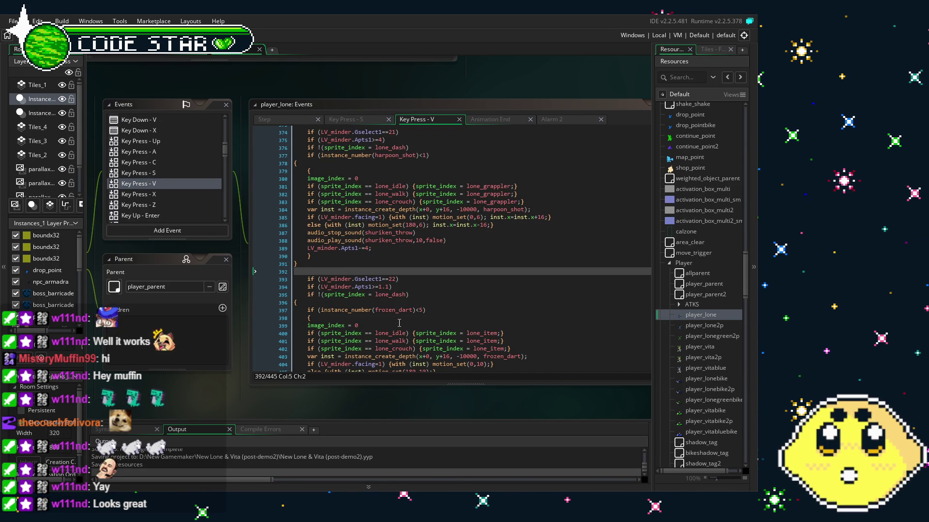
scroll(399, 323, "up", 1)
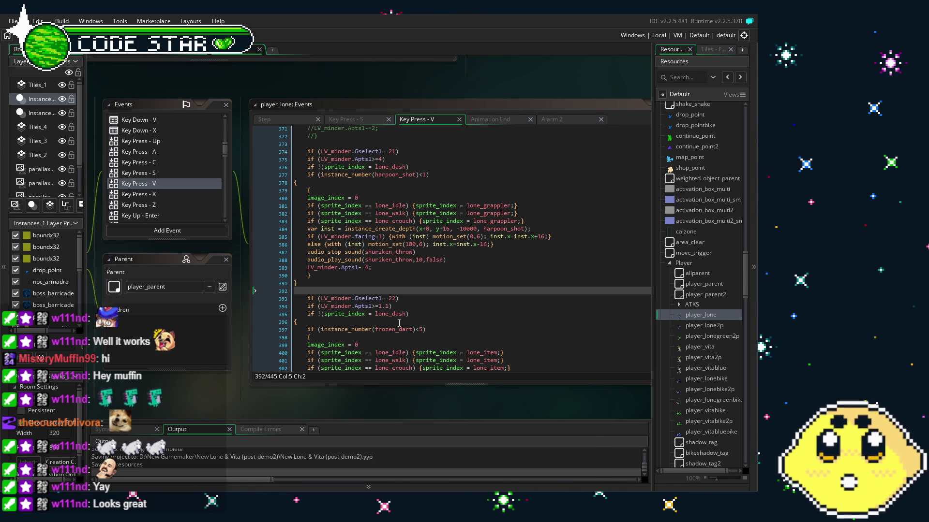
left_click(368, 267)
key("BackSpace")
type("3")
key("Down")
key("Down")
key("Down")
key("End")
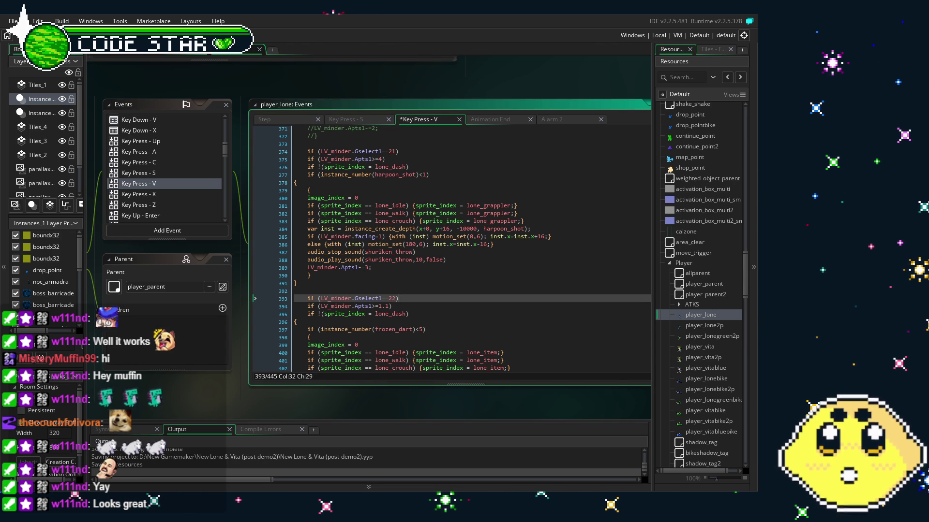
left_click(203, 398)
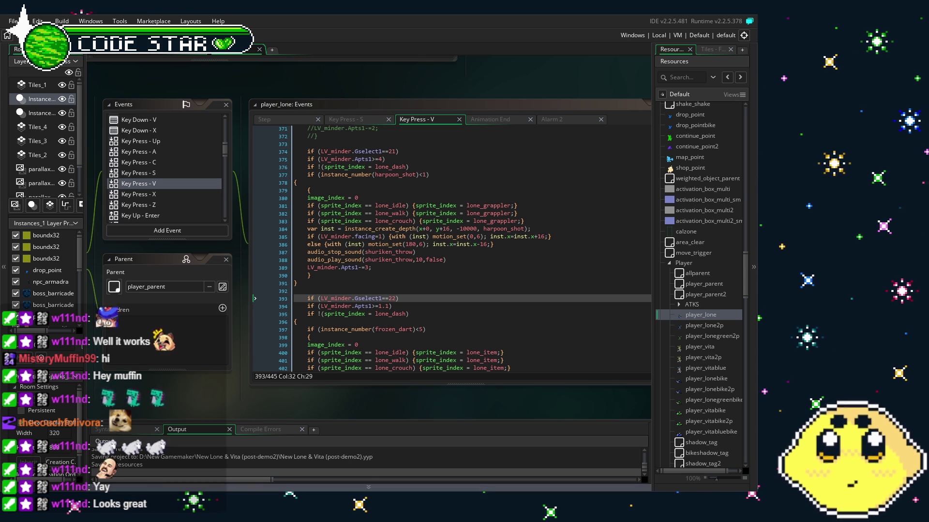
scroll(329, 310, "down", 3)
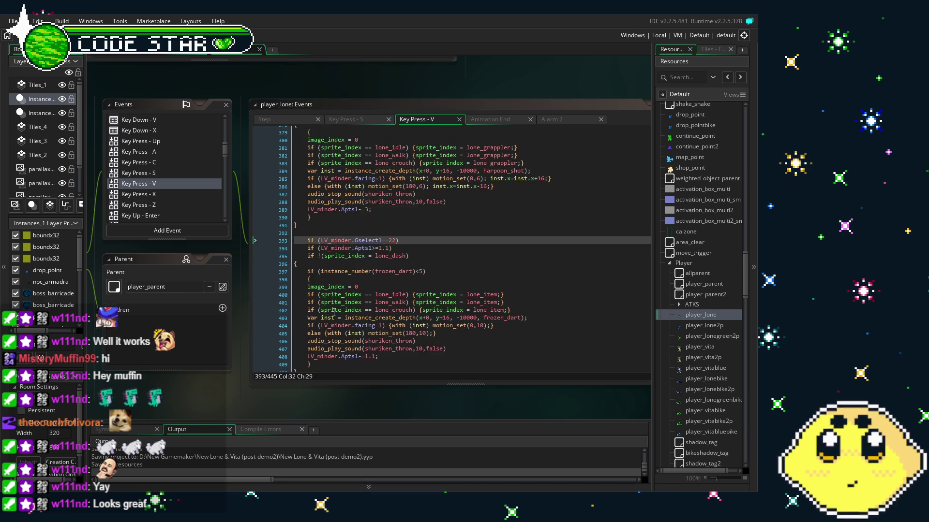
scroll(330, 311, "up", 4)
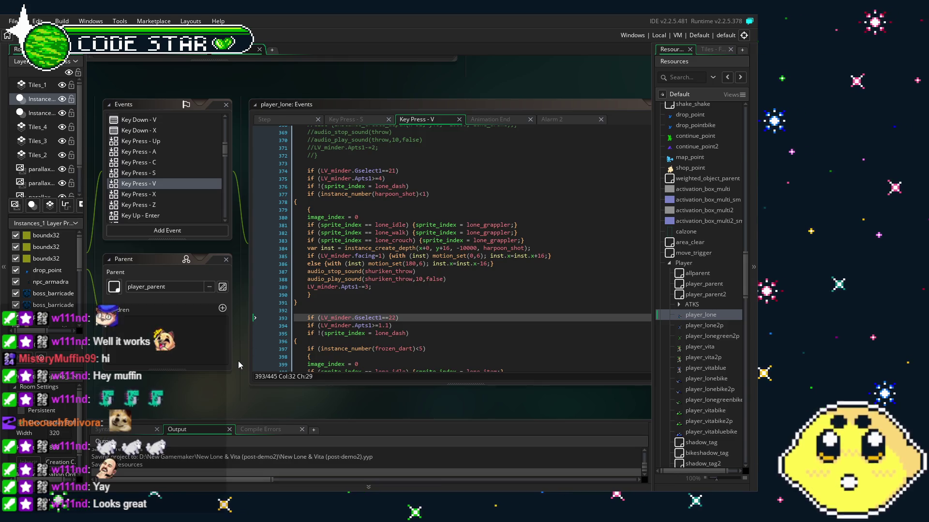
scroll(355, 307, "up", 1)
scroll(355, 307, "down", 2)
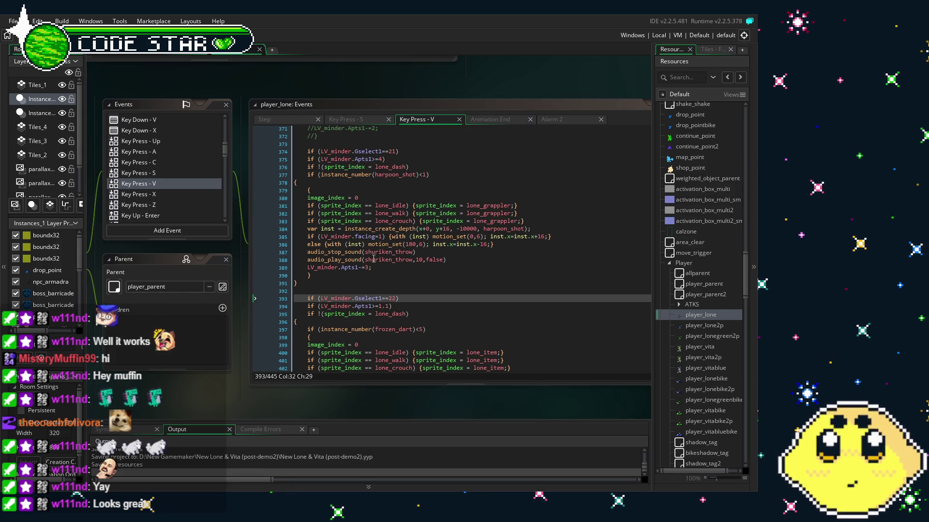
scroll(368, 290, "up", 1)
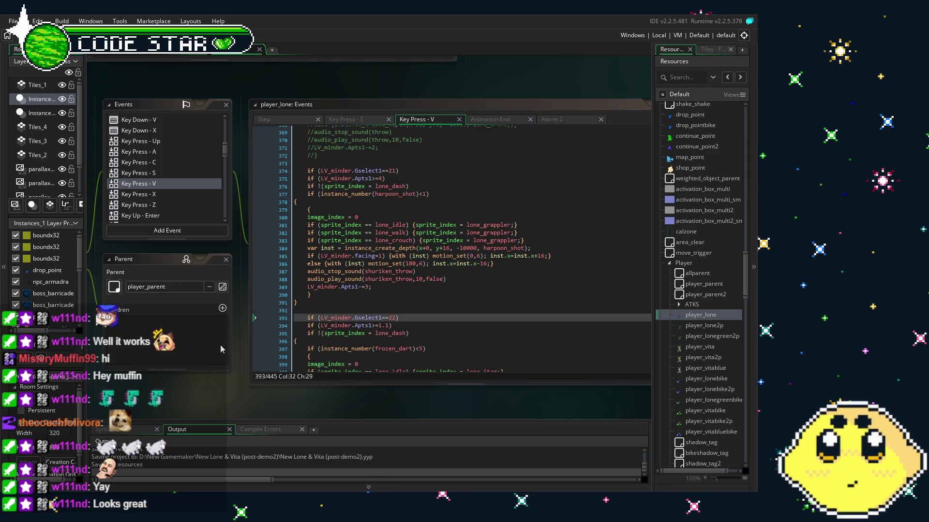
scroll(333, 345, "down", 2)
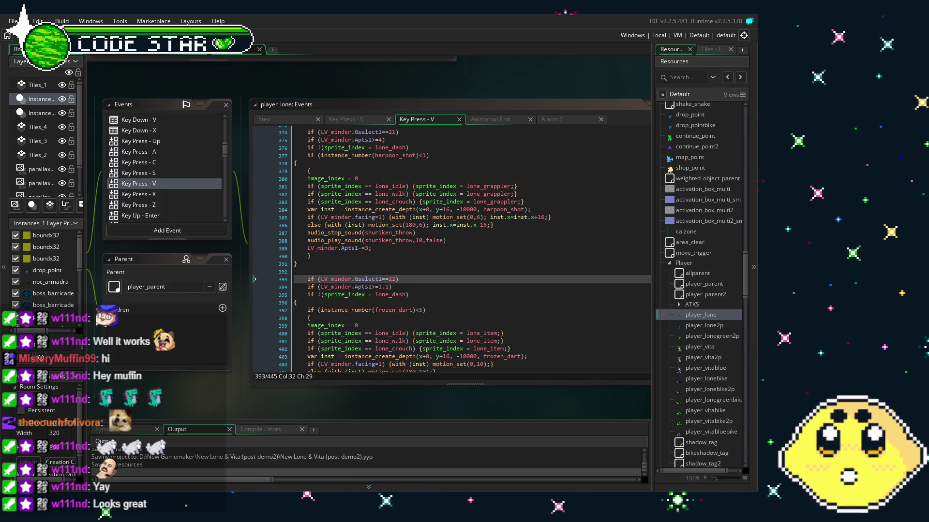
Open player_lone's Step event code from the Events list
scroll(367, 237, "up", 3)
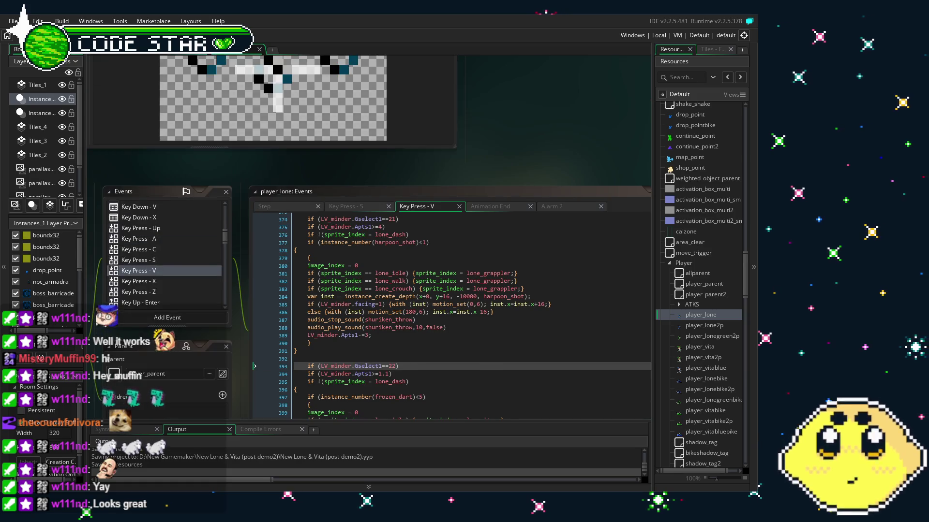
scroll(368, 237, "down", 2)
scroll(450, 278, "up", 2)
scroll(450, 278, "down", 2)
left_click(167, 260)
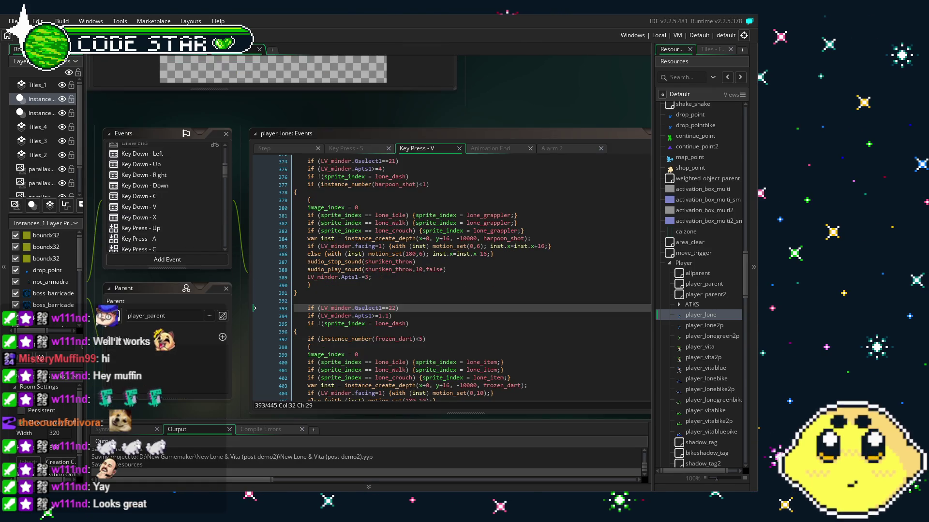
left_click(135, 162)
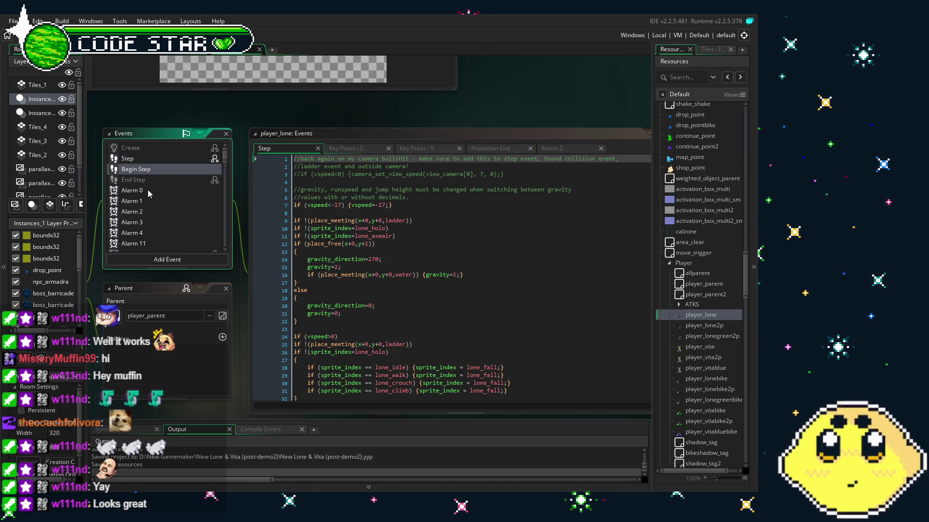
Open the Key Down - Left event and scroll through its sprite_index exclusion checks
scroll(149, 205, "down", 3)
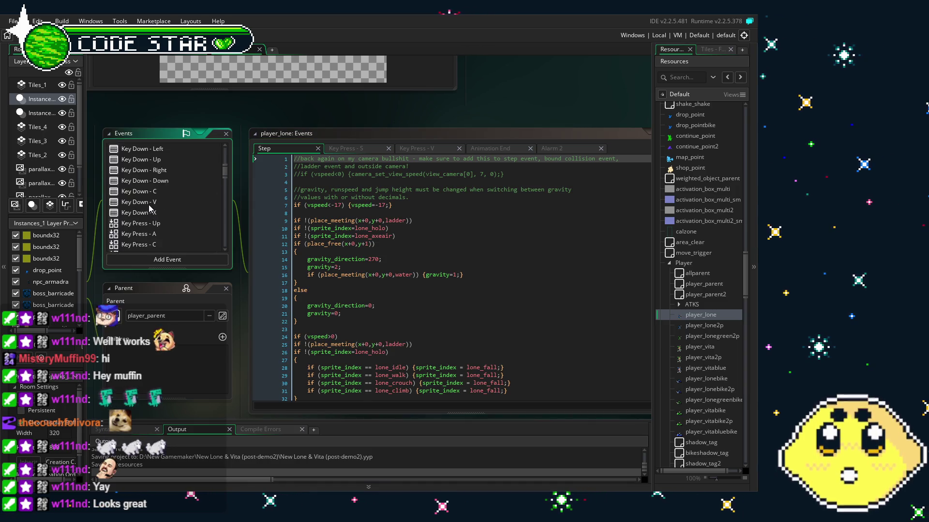
left_click(153, 207)
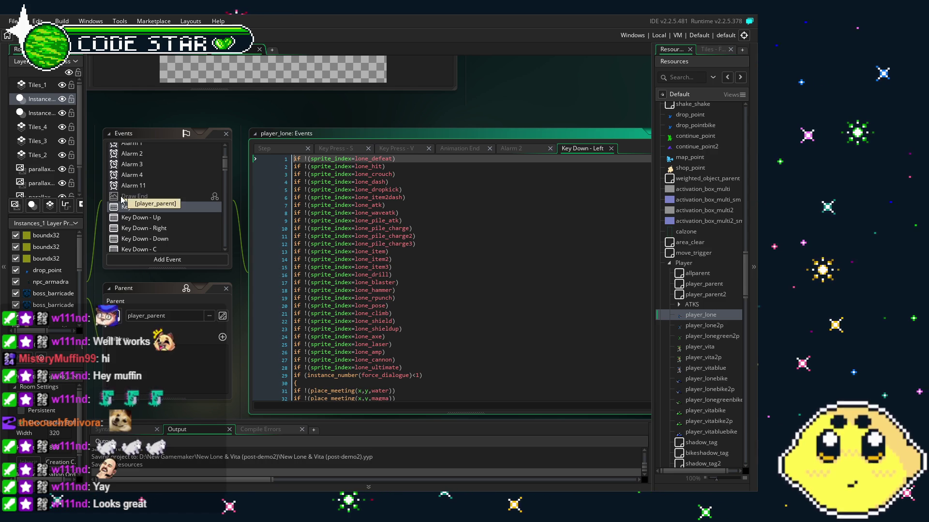
scroll(122, 199, "up", 2)
scroll(121, 199, "down", 5)
scroll(122, 199, "down", 3)
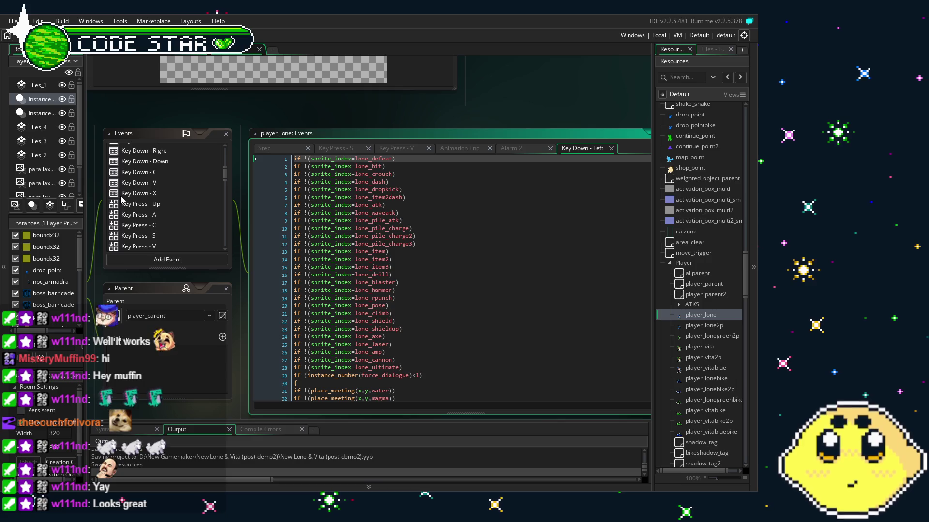
scroll(122, 199, "up", 3)
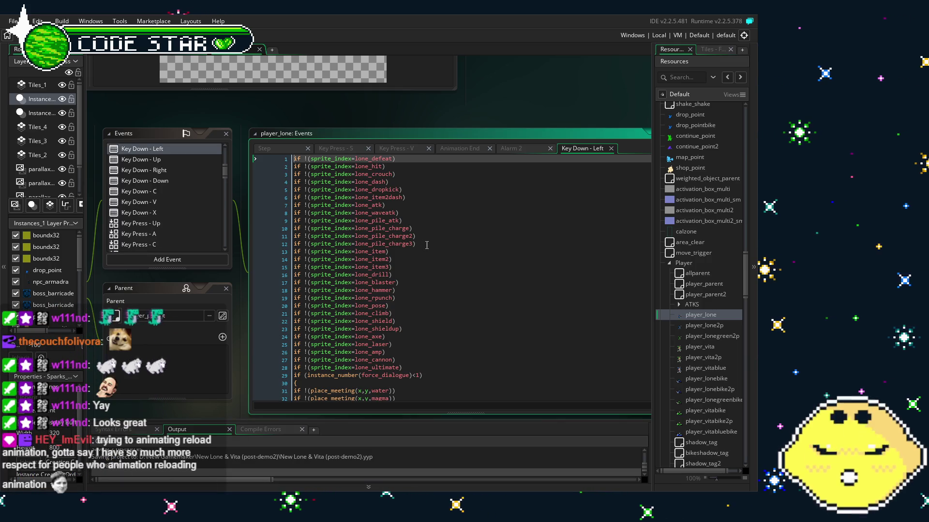
Duplicate the lone_pile_charge3 check on line 12 into a lone_grappler check on line 13
left_click(278, 244)
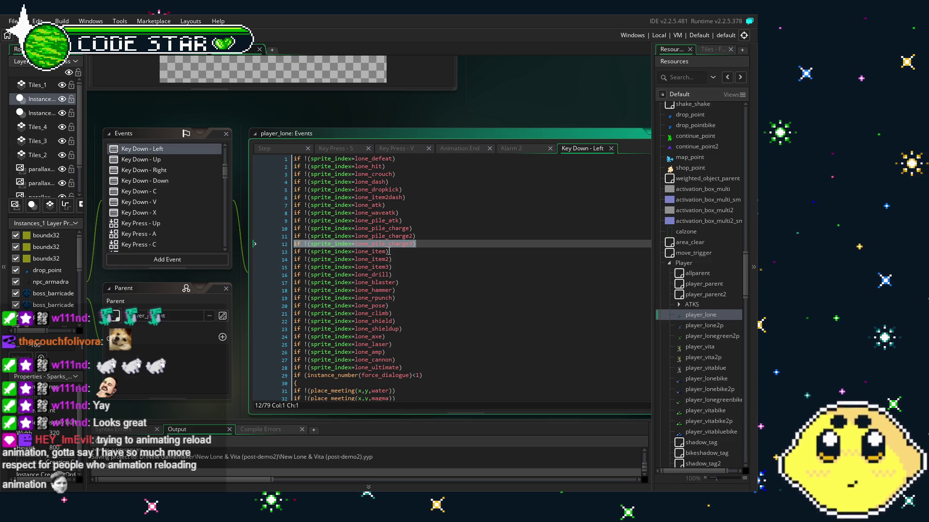
left_click(426, 246)
key("ctrl+d")
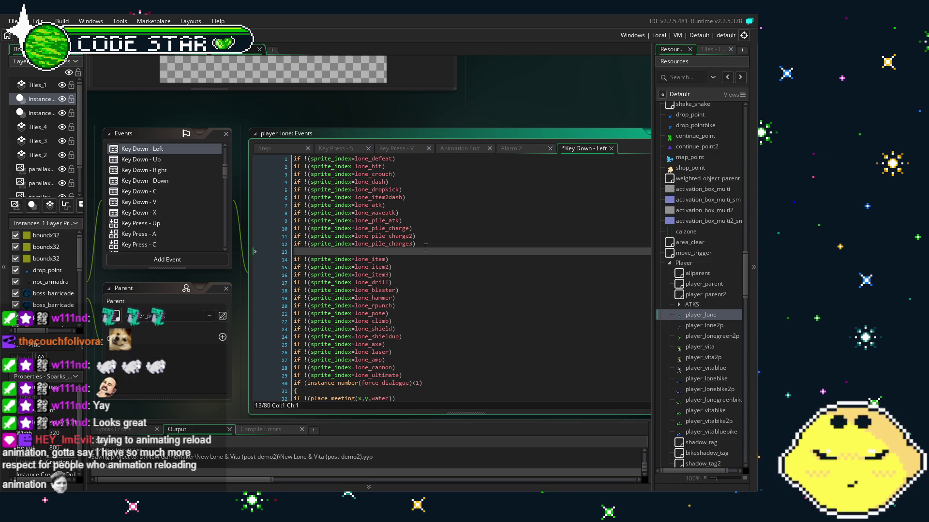
double_click(402, 252)
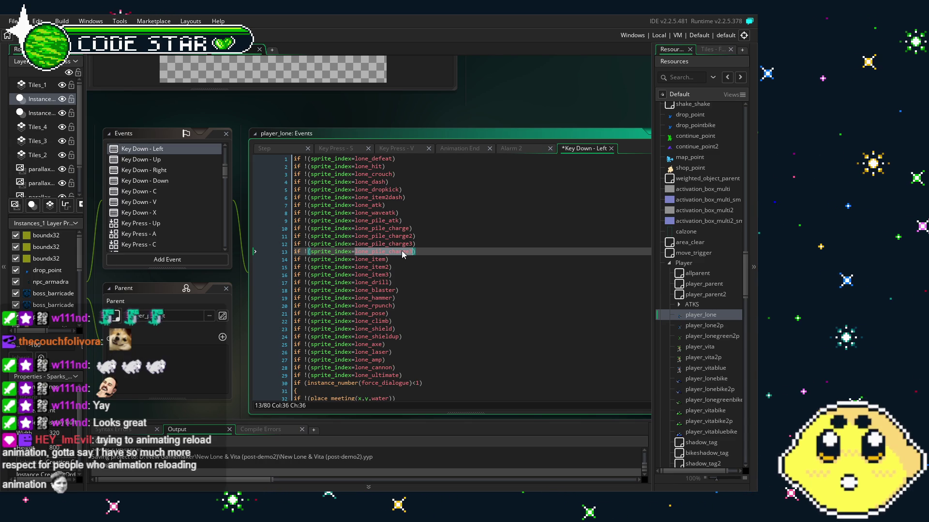
left_click(371, 254, "shift")
type("grapp")
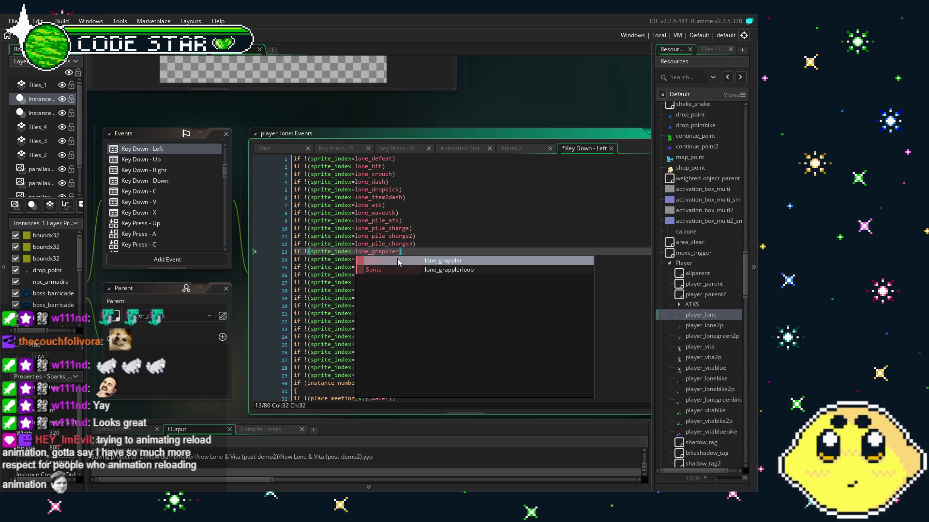
key("Return")
Duplicate the lone_grappler check as a lone_grapplerloop check on line 14 and save
left_click_drag(402, 252, 303, 253)
key("ctrl+d")
key("End")
key("Left")
type("loo")
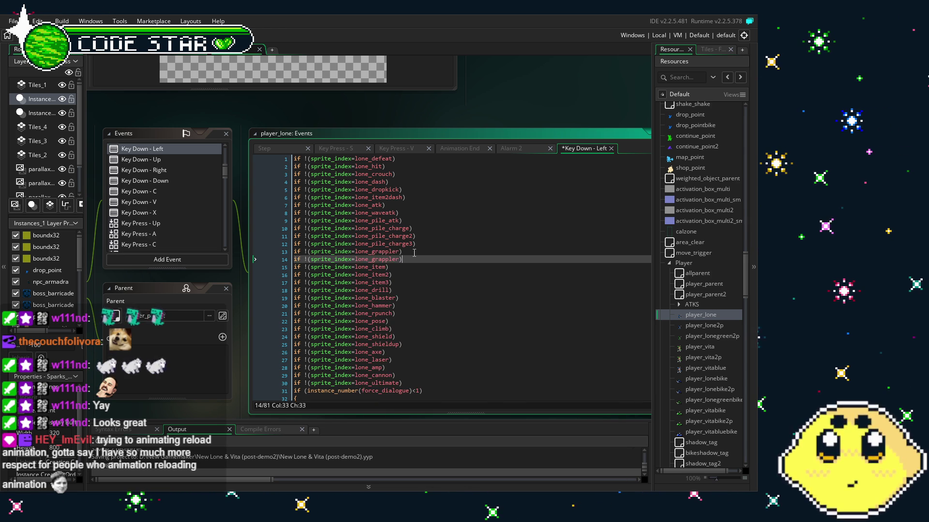
left_click(460, 252)
key("ctrl+s")
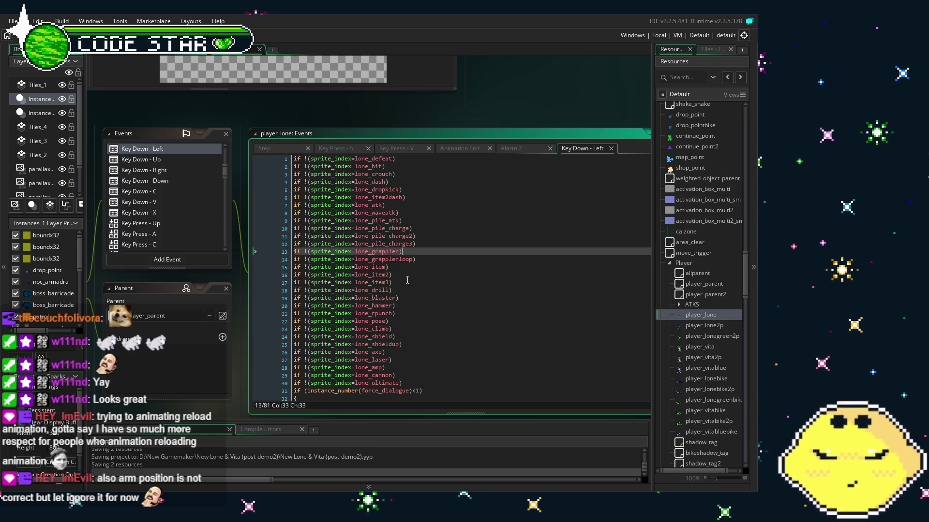
Copy the two grappler exclusion lines and switch to the Key Down - Right event code
left_click(455, 259)
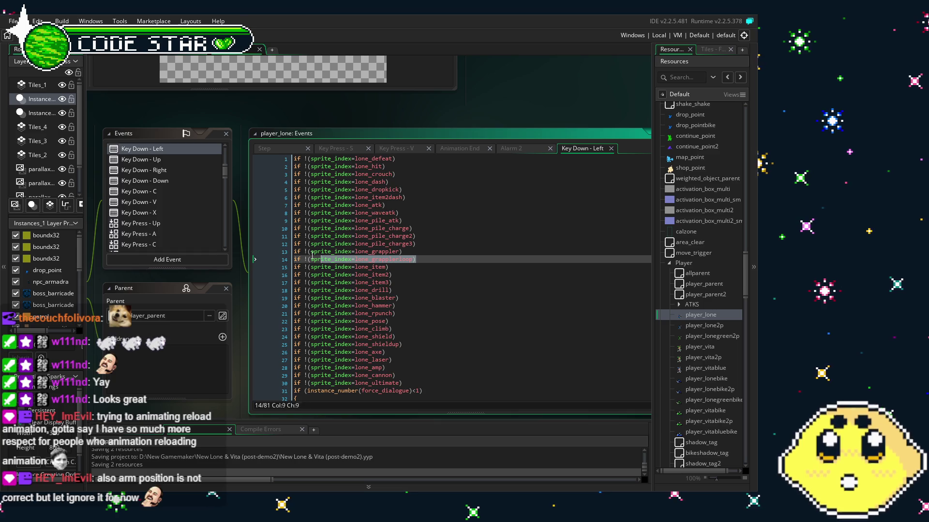
left_click_drag(436, 260, 260, 255)
key("ctrl+c")
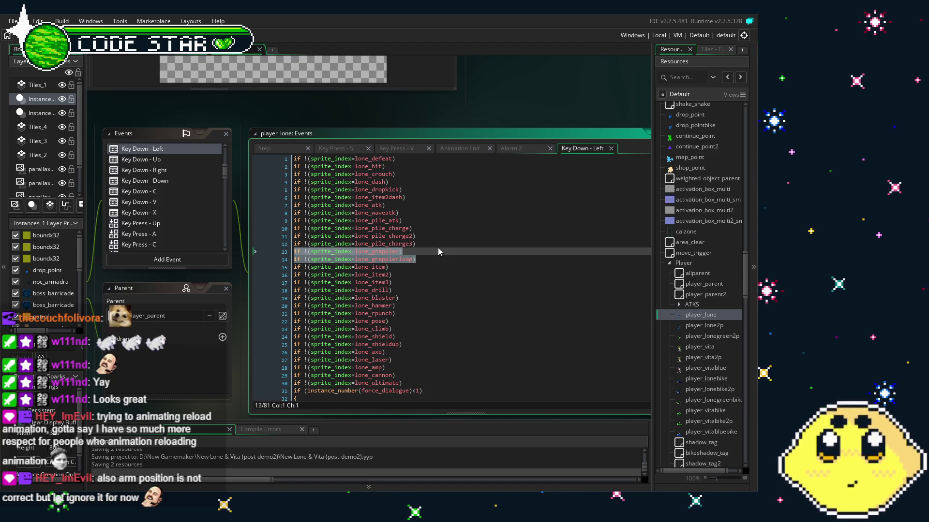
left_click(438, 248)
left_click(160, 161)
left_click(160, 170)
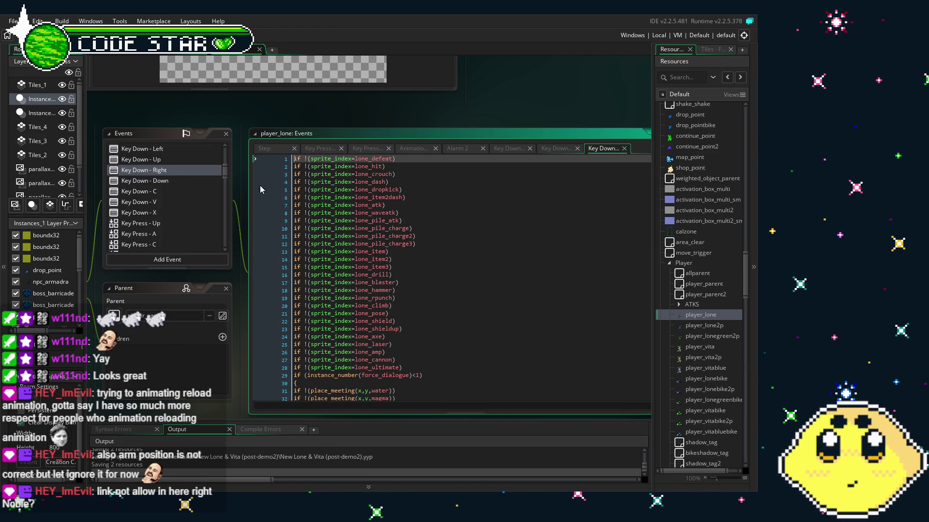
Paste the lone_grappler and lone_grapplerloop checks after lone_pile_charge3 in Key Down - Right and Key Down - Down
left_click(427, 244)
key("ctrl+v")
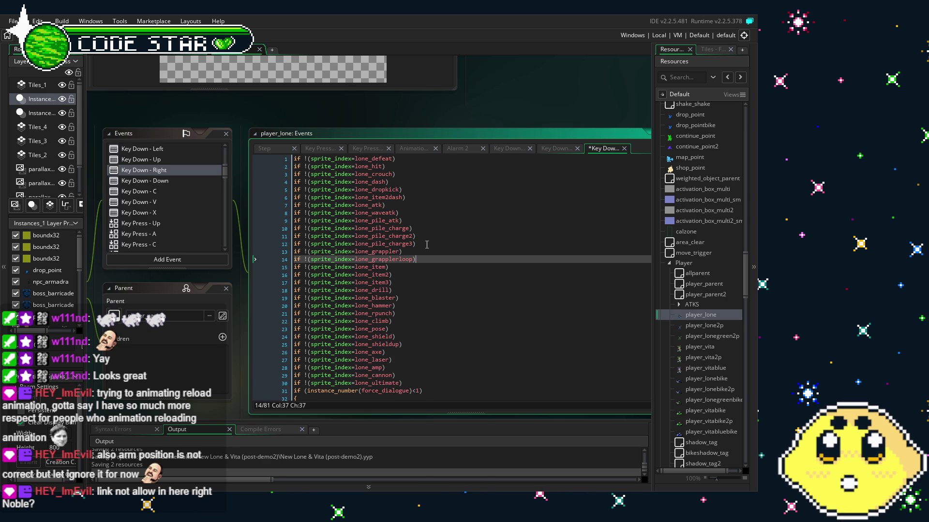
left_click(155, 181)
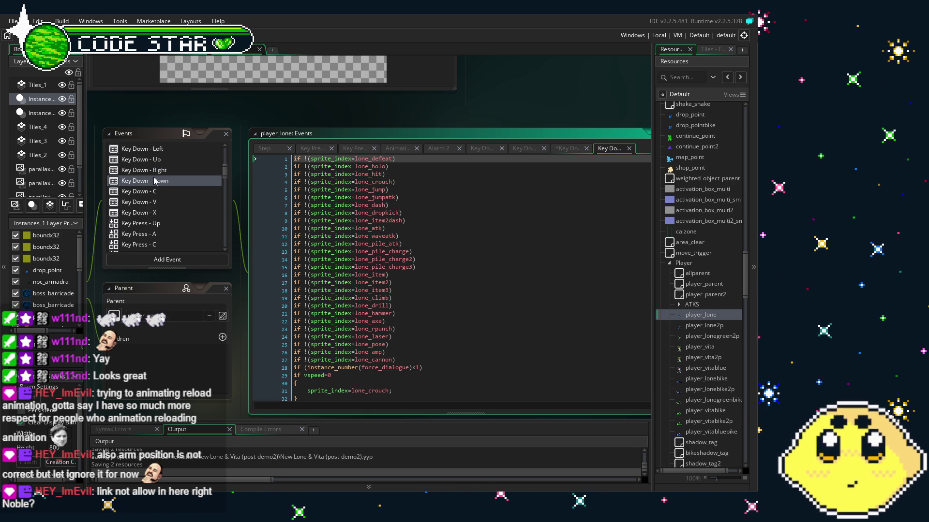
left_click(441, 264)
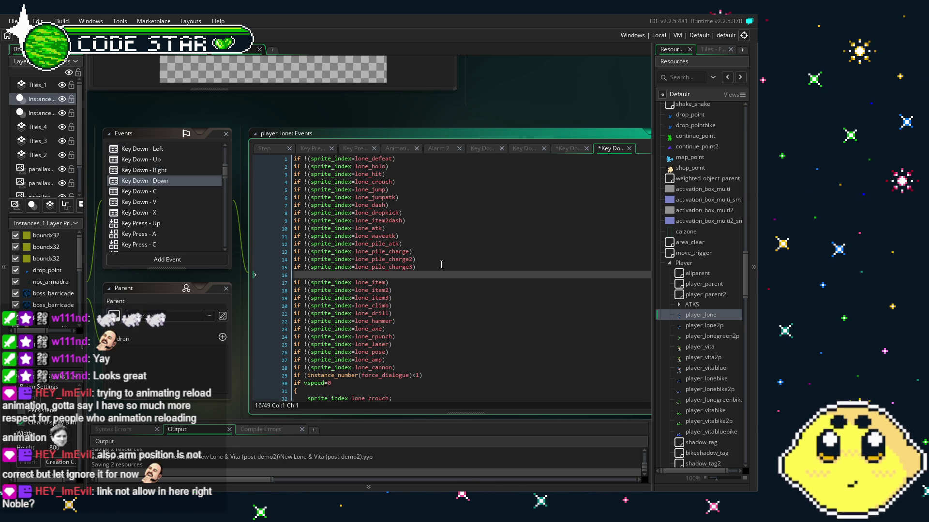
key("Return")
key("ctrl+v")
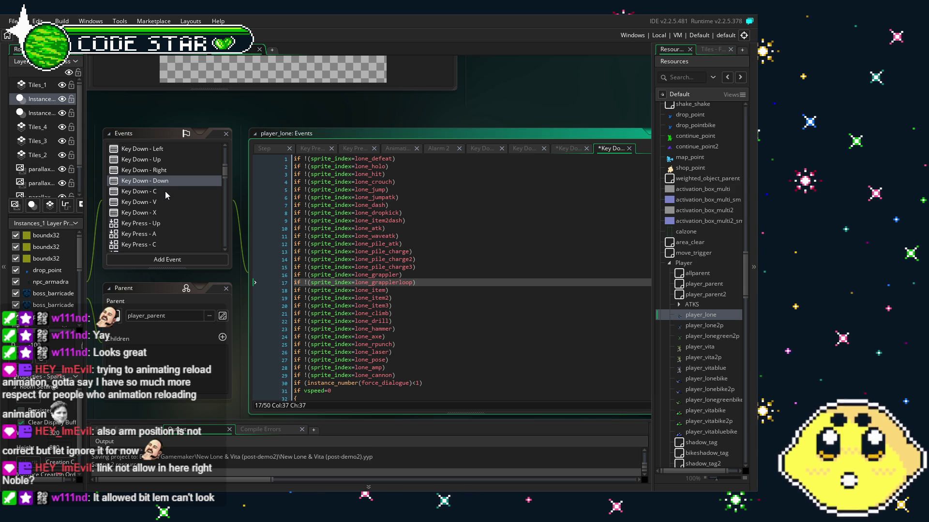
Review the Key Down - C, V, X and Key Press - A code, then return to Key Press - V
left_click(166, 192)
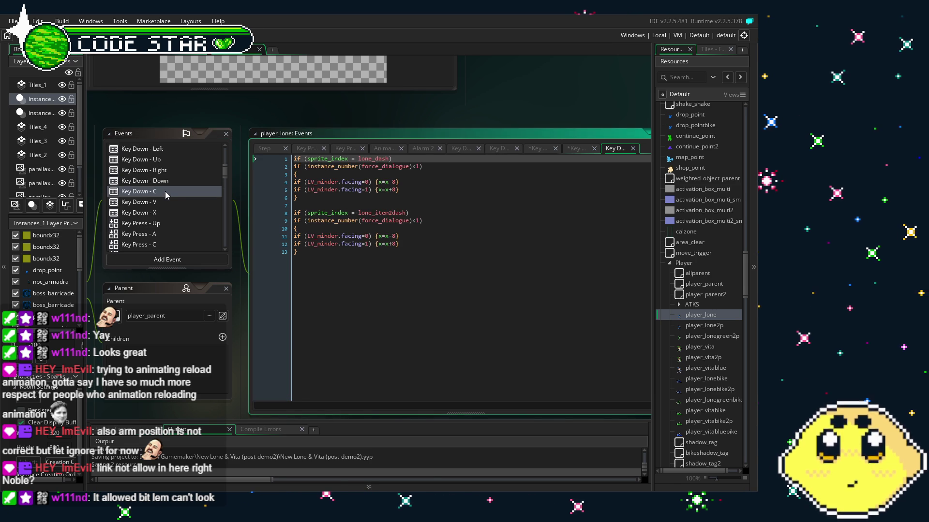
left_click(178, 203)
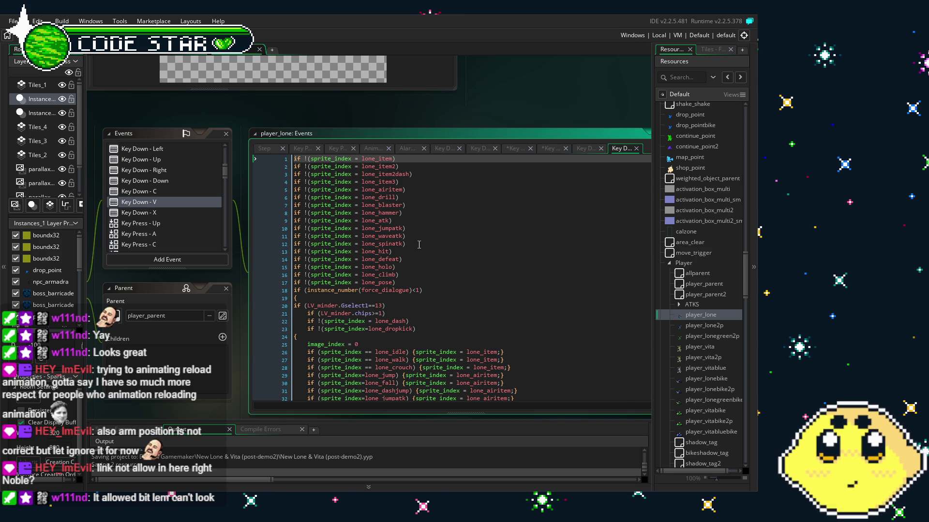
left_click(193, 212)
scroll(172, 225, "down", 2)
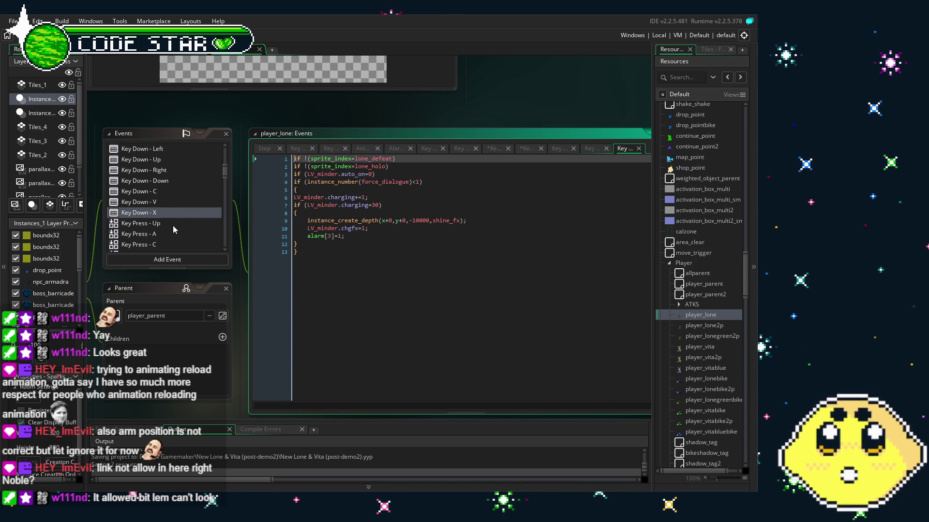
left_click(158, 196)
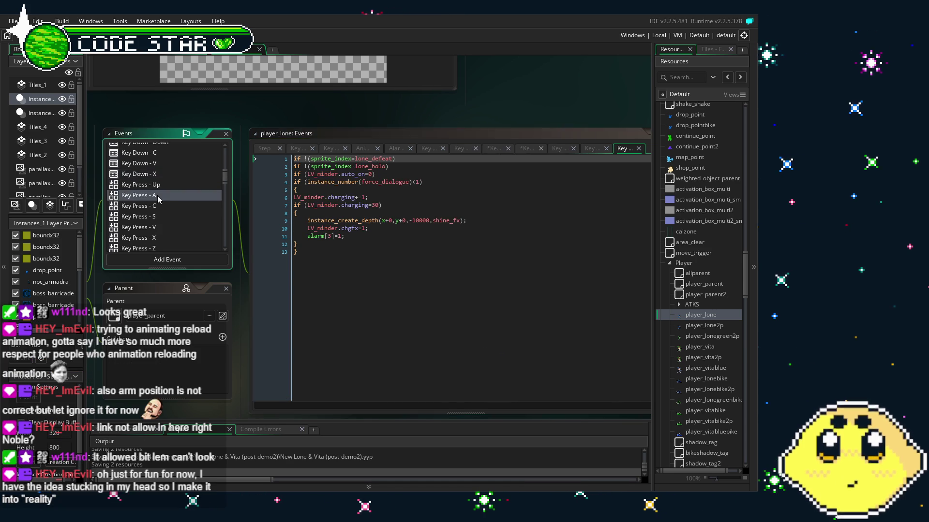
left_click(155, 230)
scroll(338, 351, "up", 2)
scroll(337, 352, "down", 3)
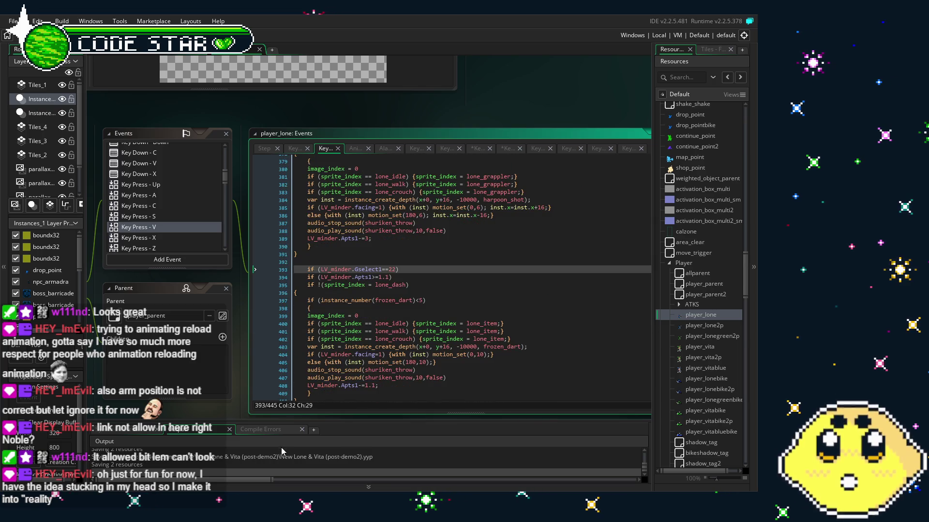
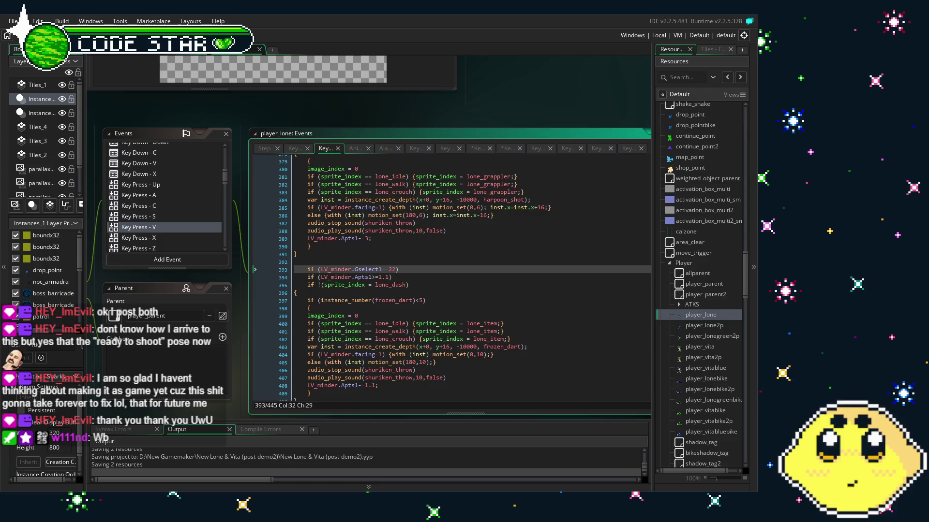
Reposition the player_lone panels and open the Key Down - Down event code
left_click(210, 408)
mouse_move(210, 407)
left_mouse_down()
mouse_move(252, 370)
mouse_move(253, 356)
left_mouse_up()
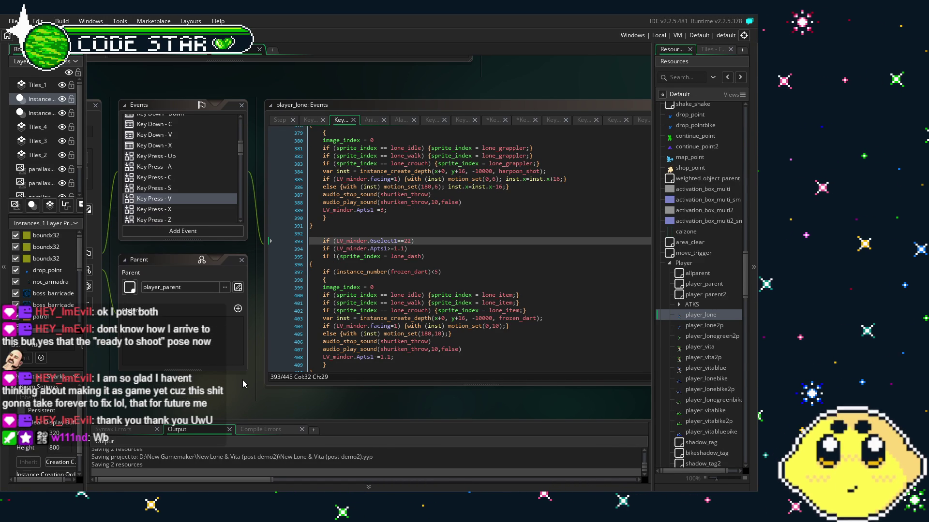
left_click_drag(243, 379, 223, 367)
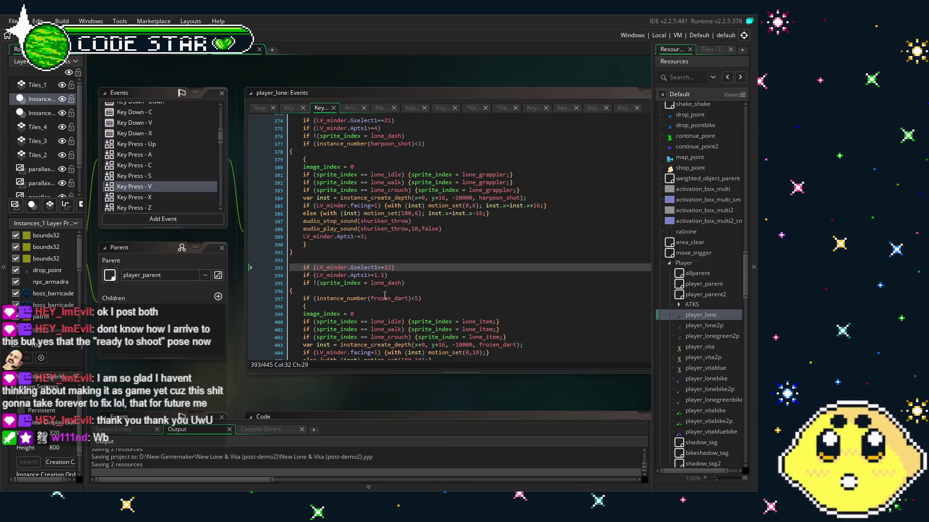
scroll(375, 314, "up", 3)
scroll(374, 313, "up", 1)
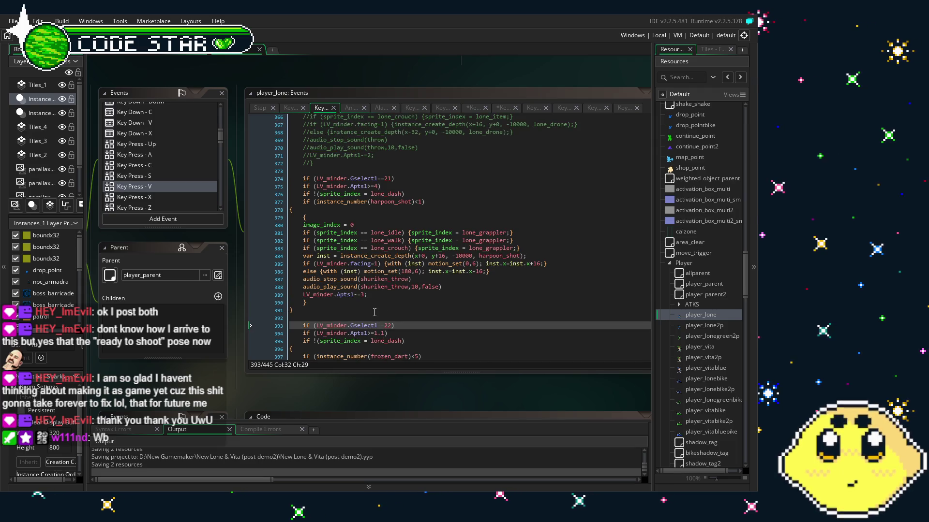
scroll(373, 313, "down", 2)
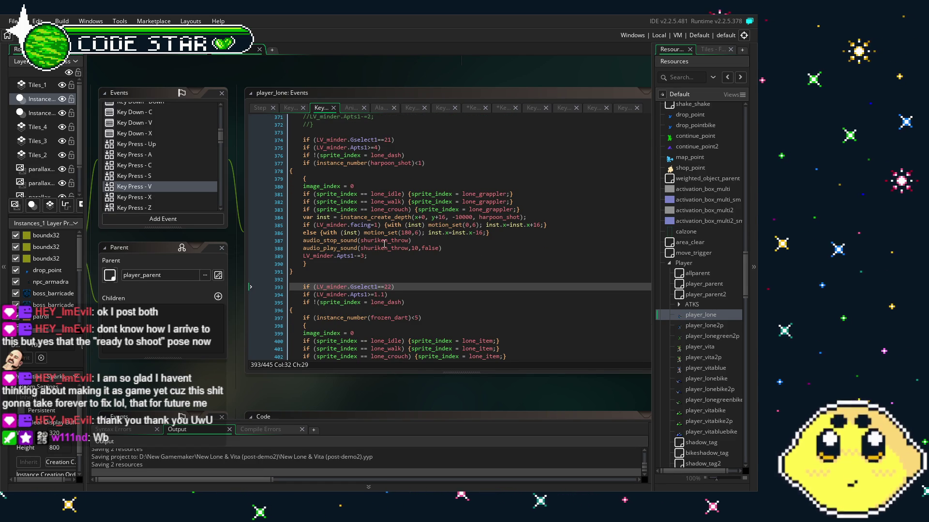
scroll(361, 280, "up", 2)
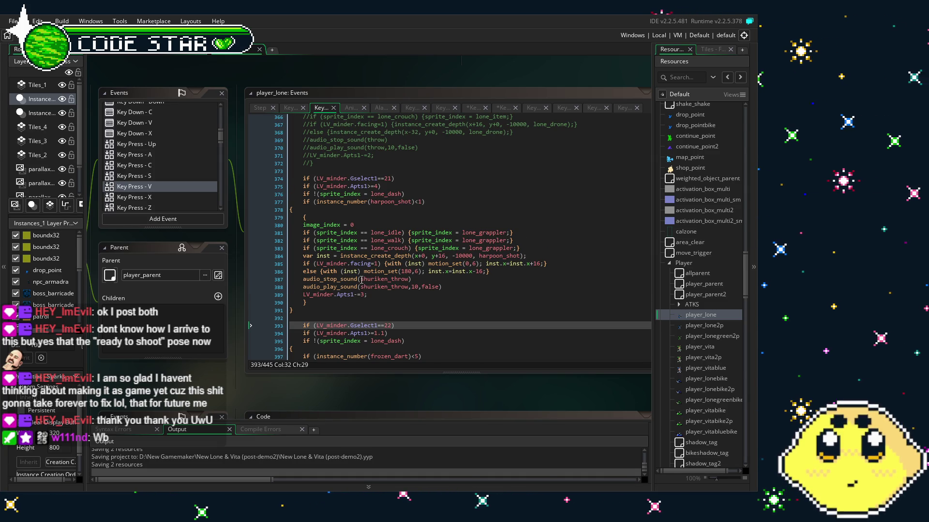
scroll(361, 280, "down", 1)
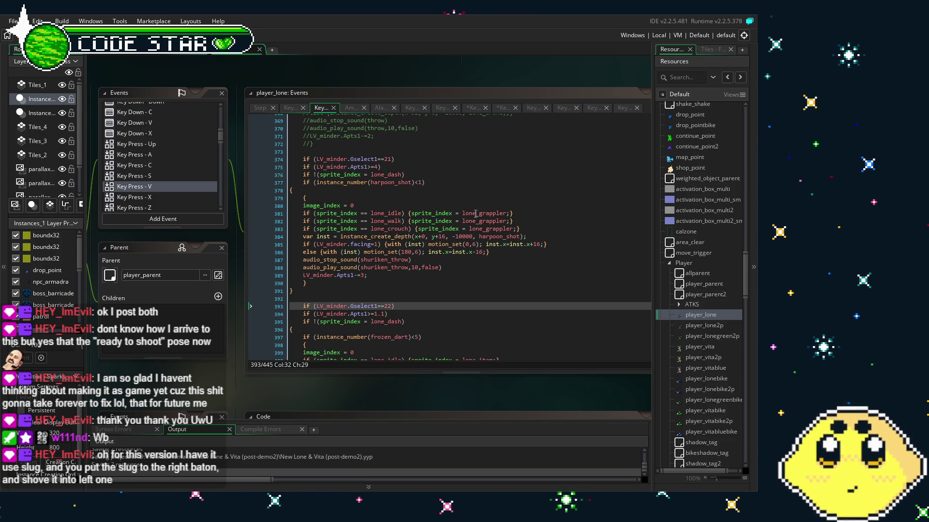
scroll(489, 206, "down", 3)
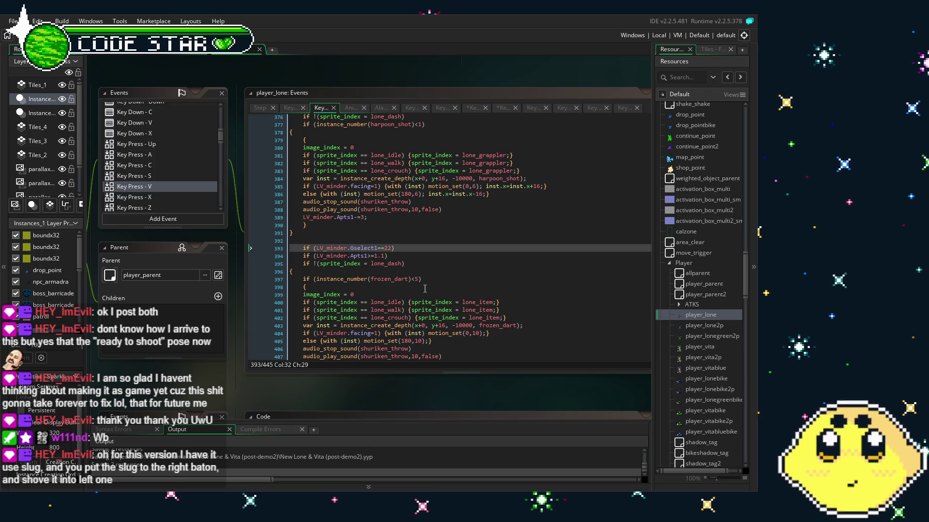
scroll(459, 247, "up", 2)
scroll(425, 289, "up", 2)
scroll(425, 289, "up", 1)
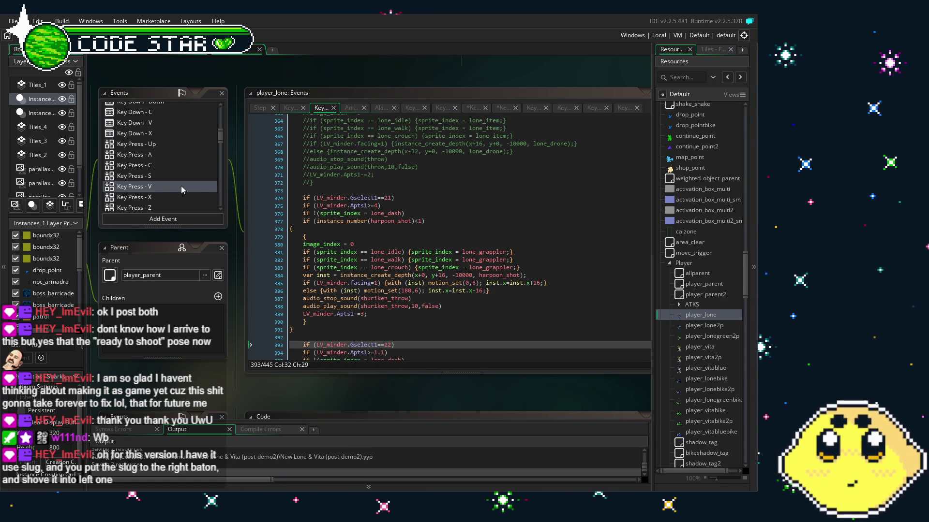
scroll(181, 189, "down", 2)
scroll(181, 190, "down", 2)
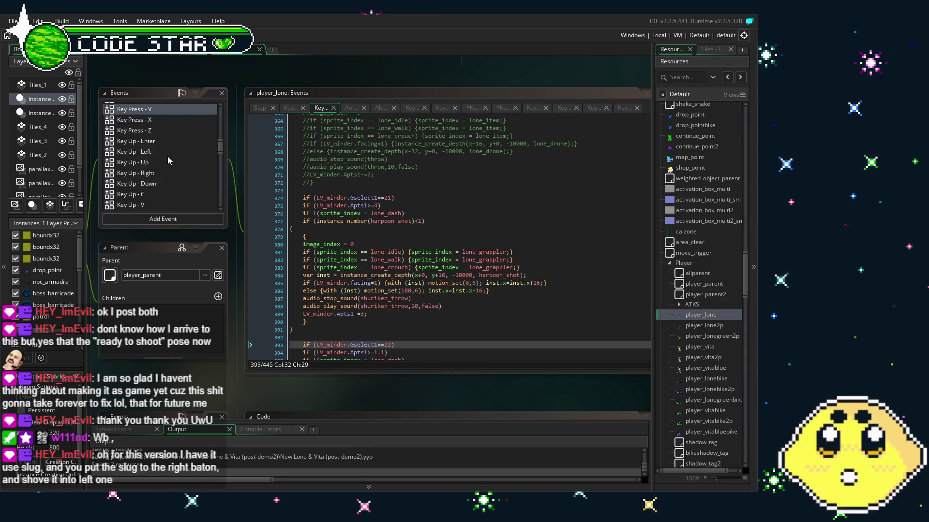
scroll(167, 156, "down", 1)
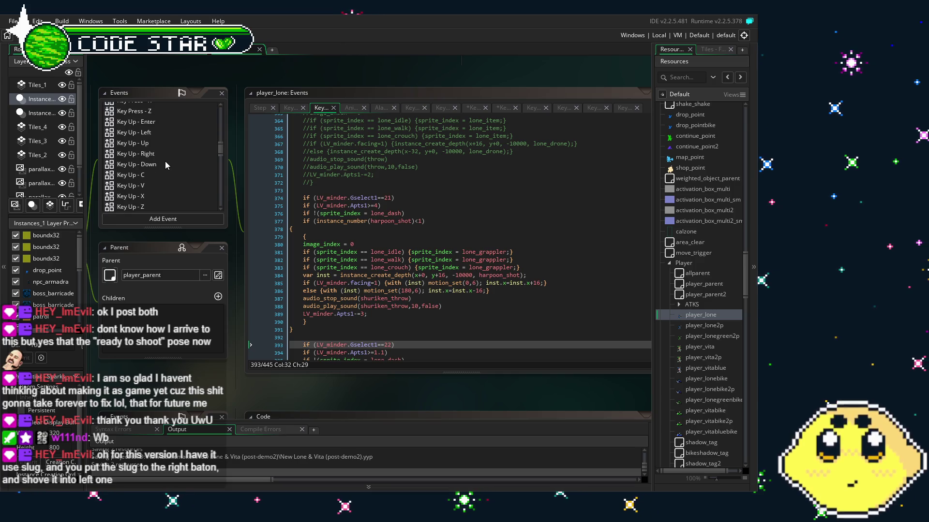
scroll(160, 166, "up", 5)
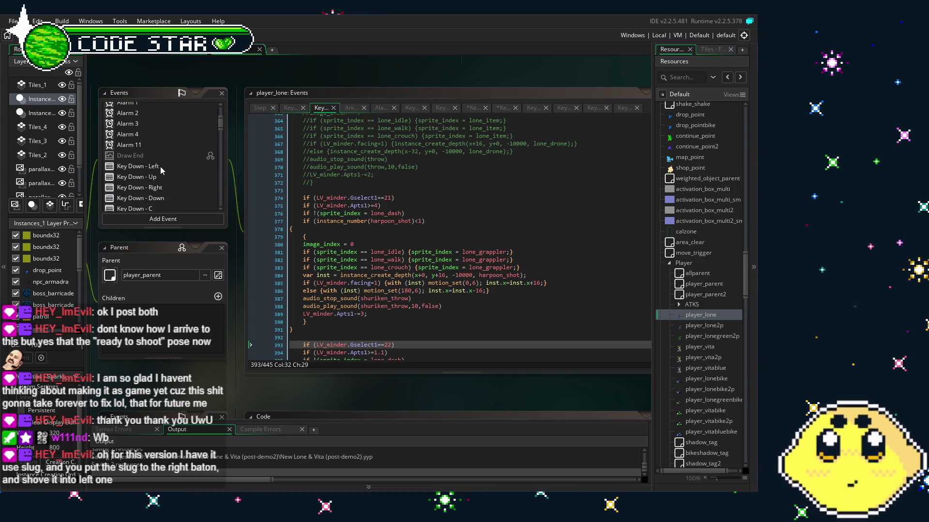
scroll(164, 193, "down", 1)
left_click(155, 178)
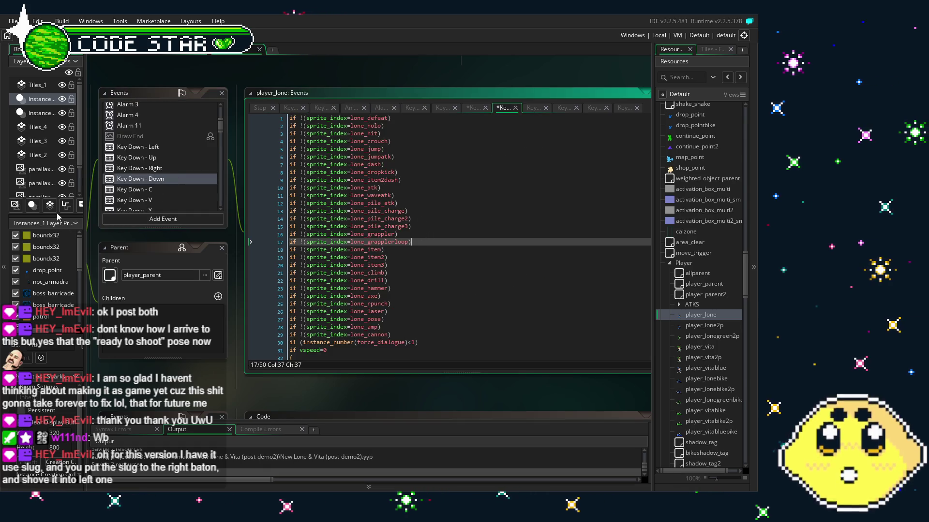
Check Key Press - X, C and V, ending at Key Press - X's lone_pile_charge3 line
scroll(148, 173, "down", 5)
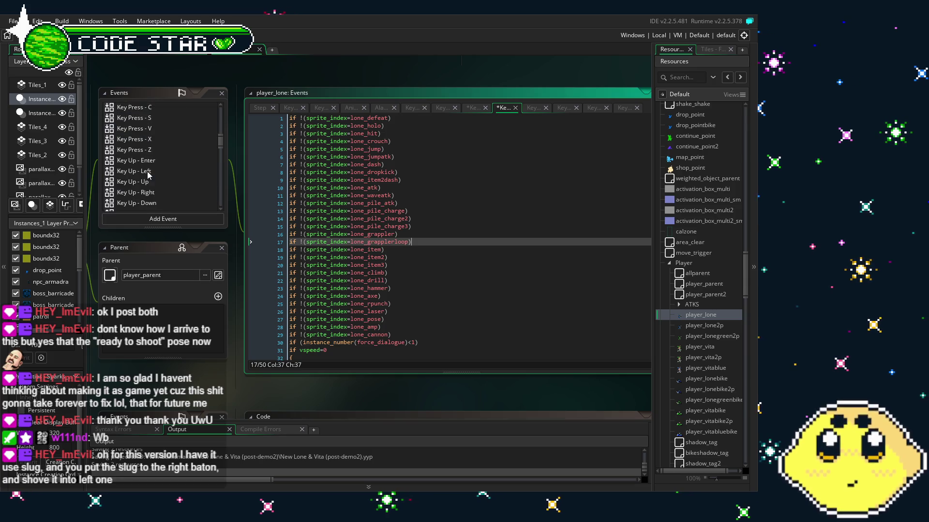
scroll(150, 171, "up", 3)
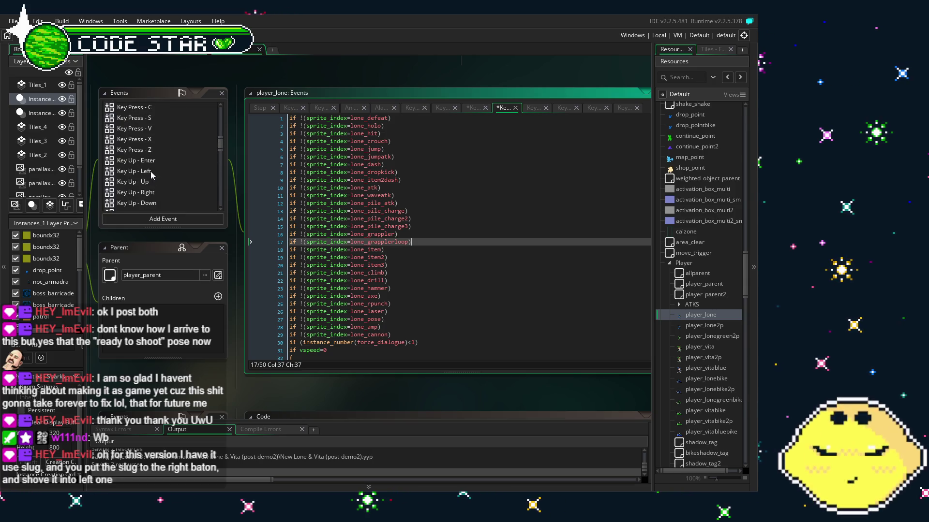
scroll(150, 171, "up", 3)
scroll(161, 140, "up", 2)
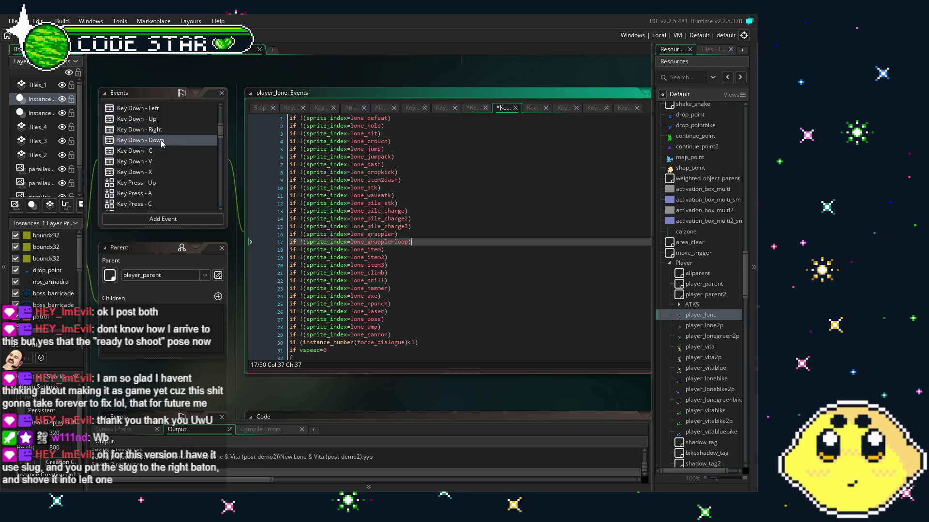
scroll(160, 165, "down", 3)
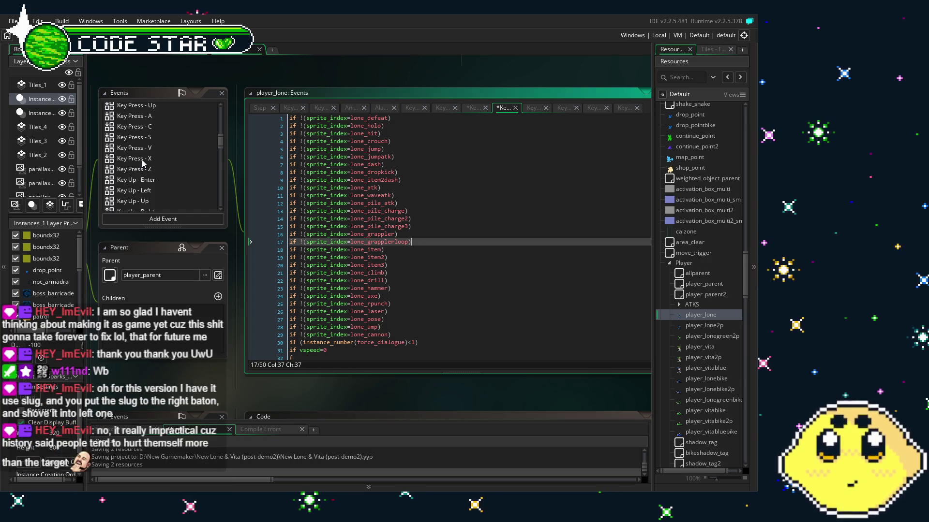
double_click(150, 158)
double_click(148, 129)
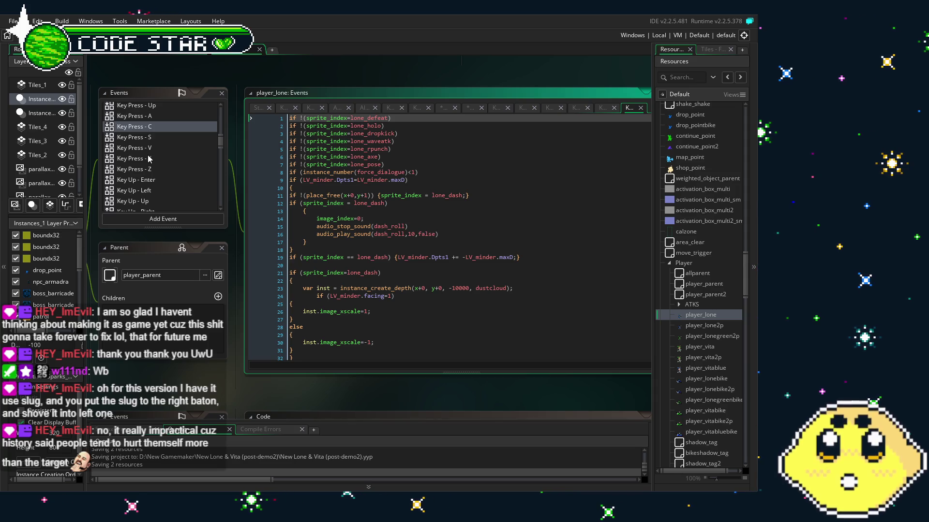
double_click(151, 149)
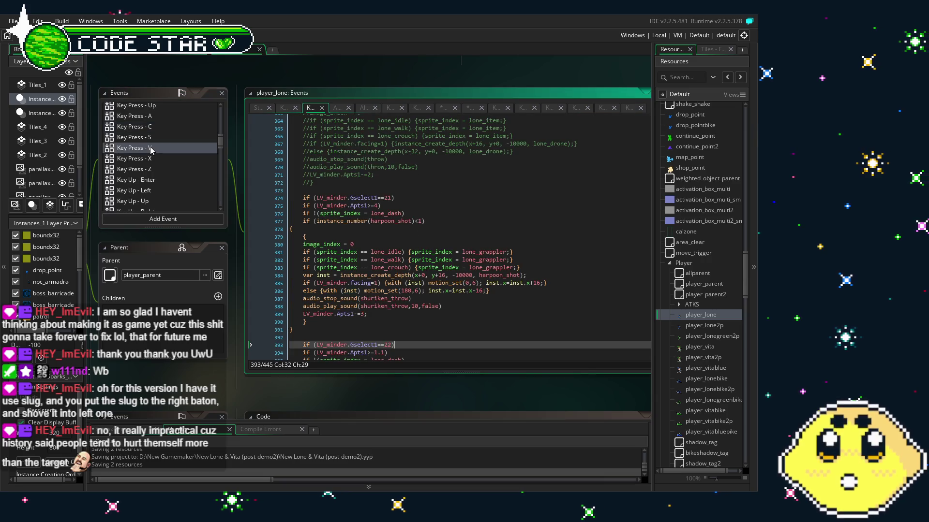
double_click(153, 159)
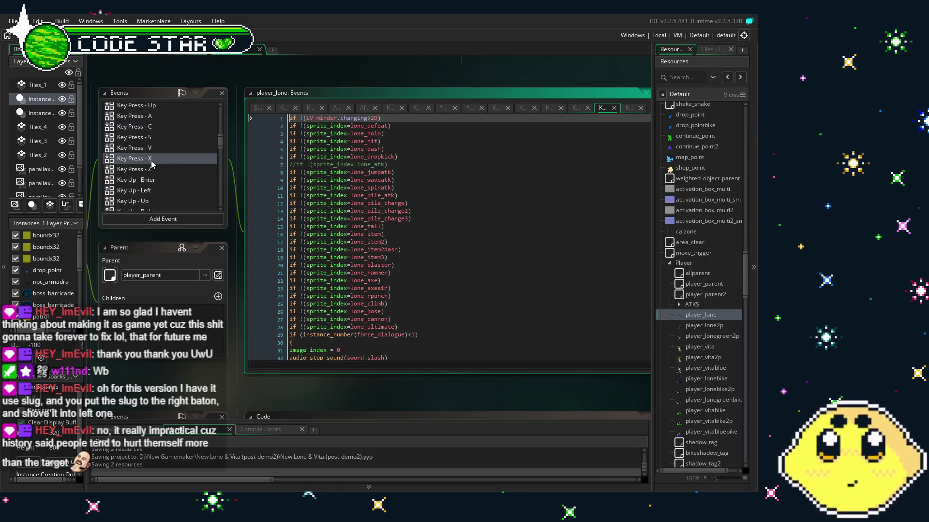
left_click(460, 219)
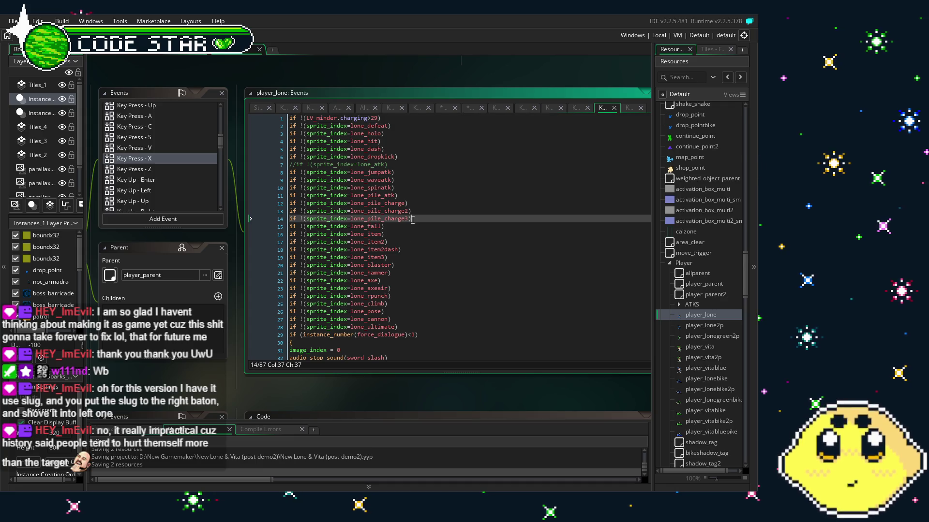
Paste the grappler sprite checks after line 14 of Key Press - X and line 9 of Key Press - Z
key("Return")
type("if !(sprite_index=lone_grappler) if !(sprite_index=lone_grapplerloop)")
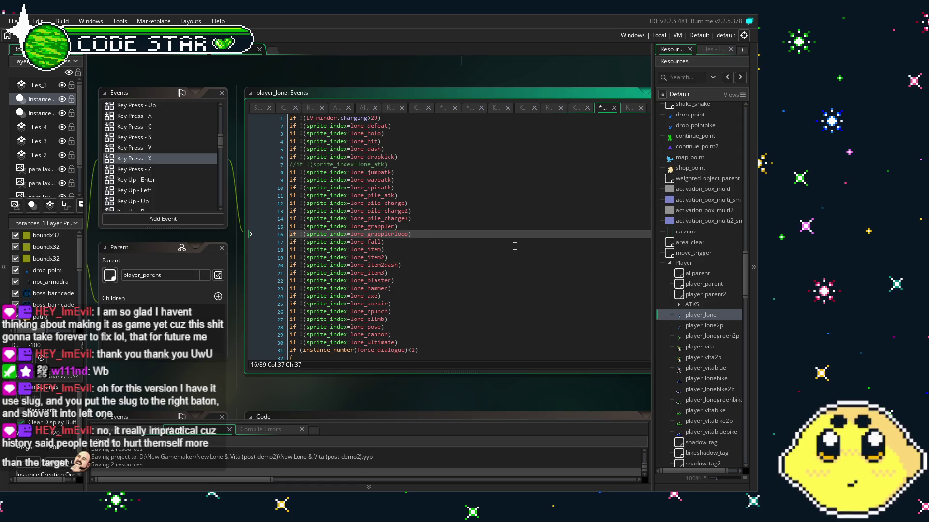
left_click(154, 171)
left_click(419, 179)
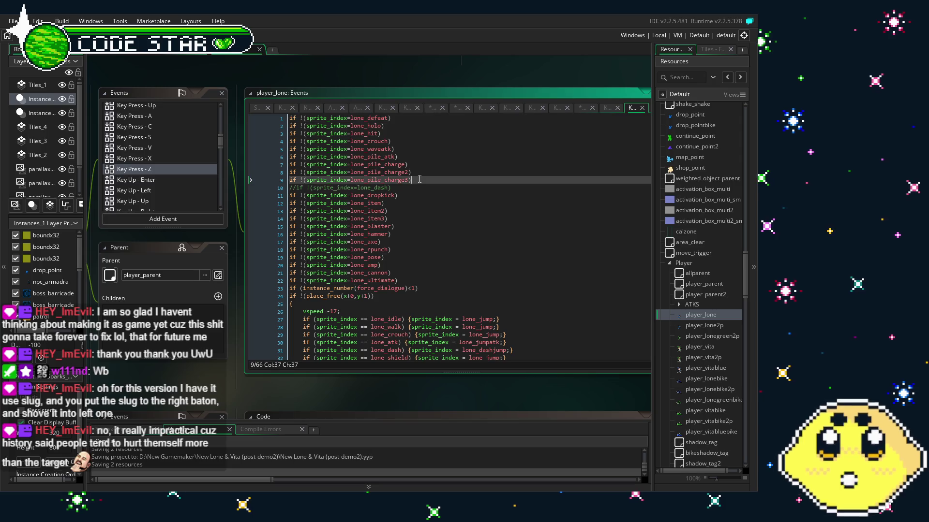
key("ctrl+v")
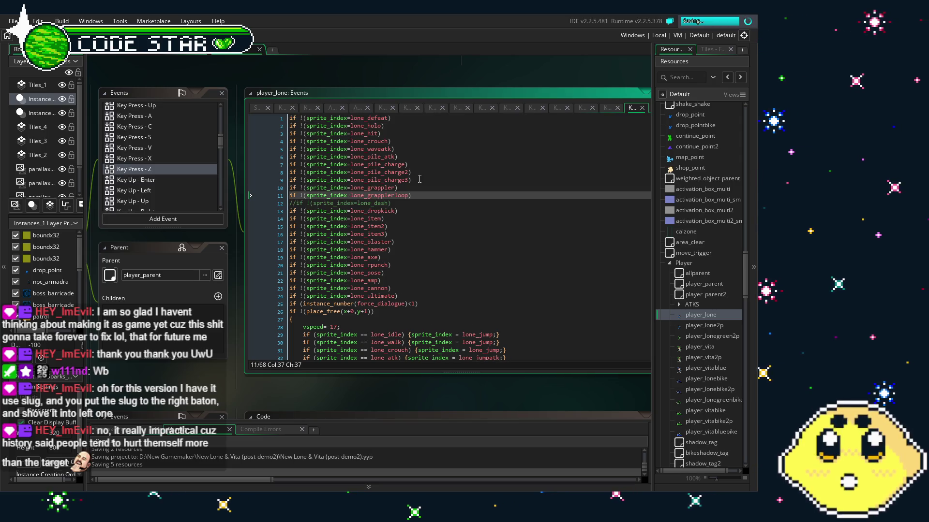
key("Down")
key("Down")
key("Down")
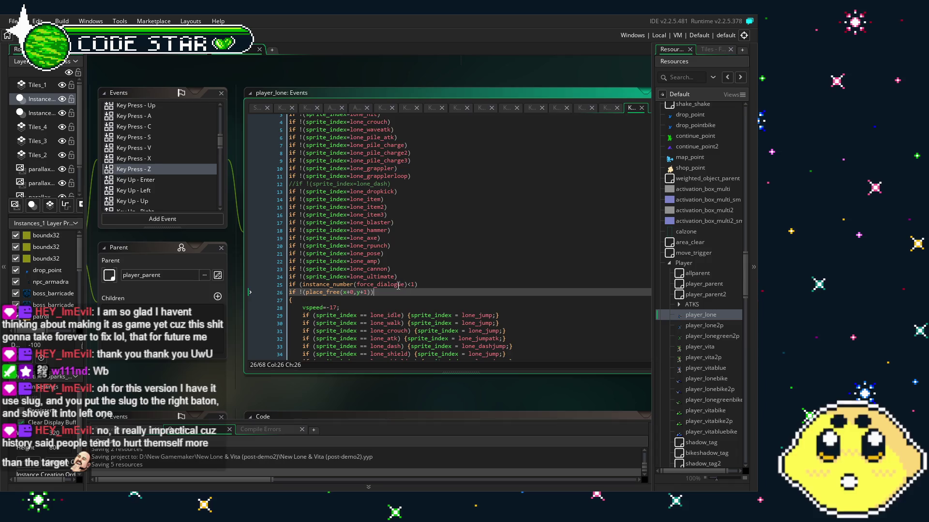
Pan the workspace to bring the Code panel into view
left_click_drag(411, 289, 392, 284)
left_click_drag(173, 382, 255, 360)
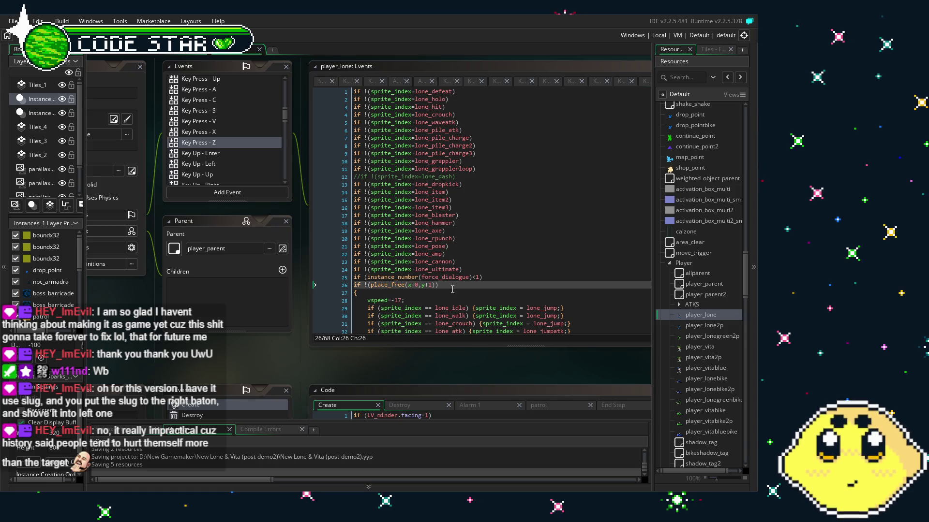
scroll(458, 289, "down", 6)
scroll(459, 289, "up", 6)
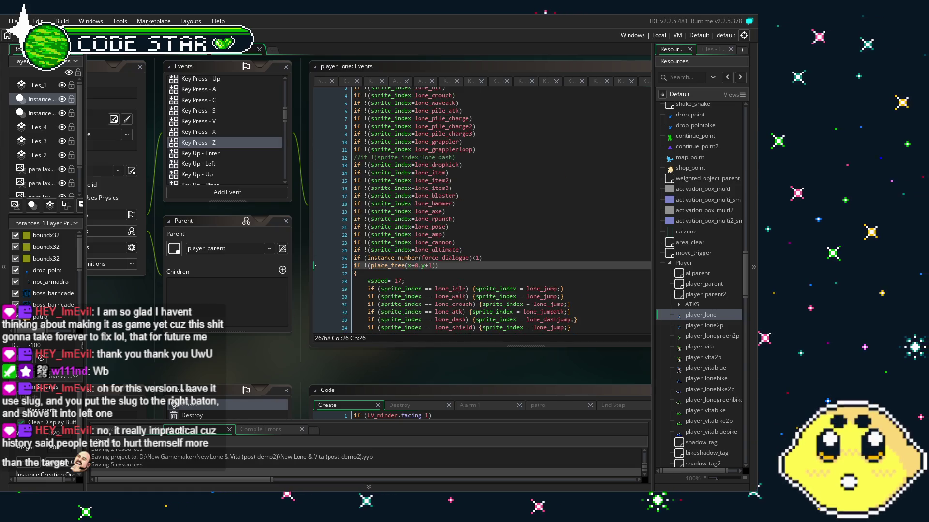
left_click_drag(267, 376, 229, 364)
scroll(458, 198, "down", 8)
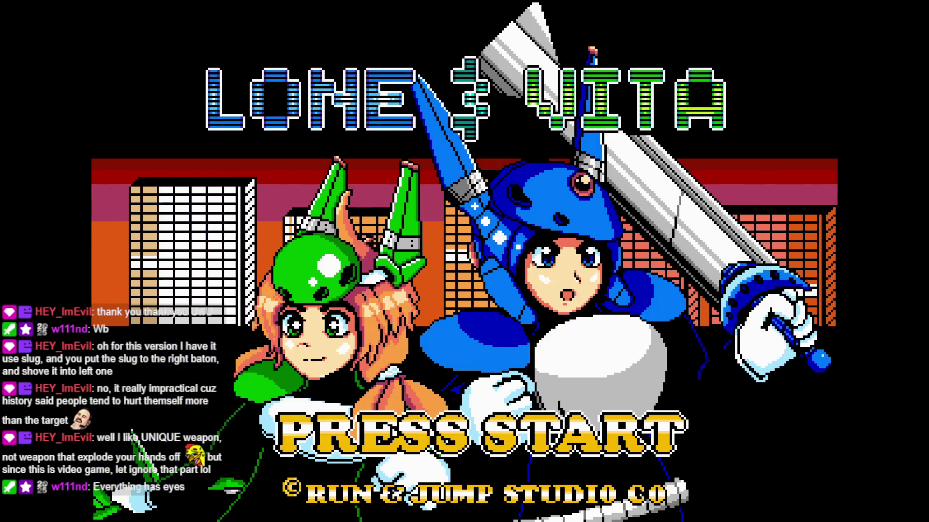
Pass the title screen, throw the harpoon shot right with X, then run right past the enemy
key("Return")
key("Return")
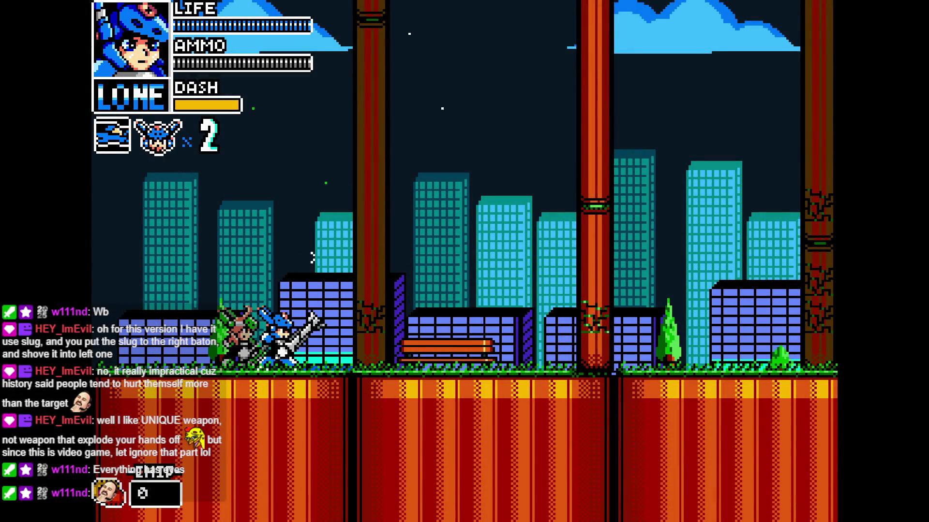
key("x")
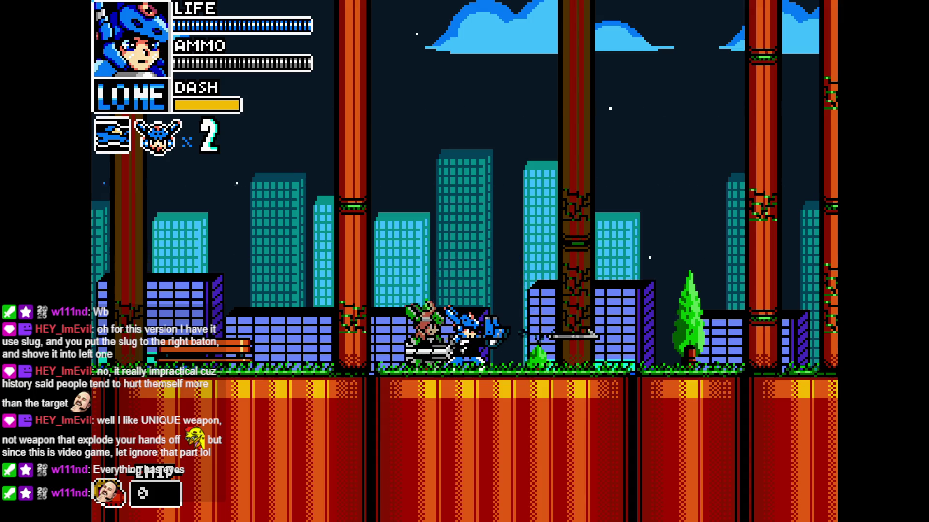
key("Right")
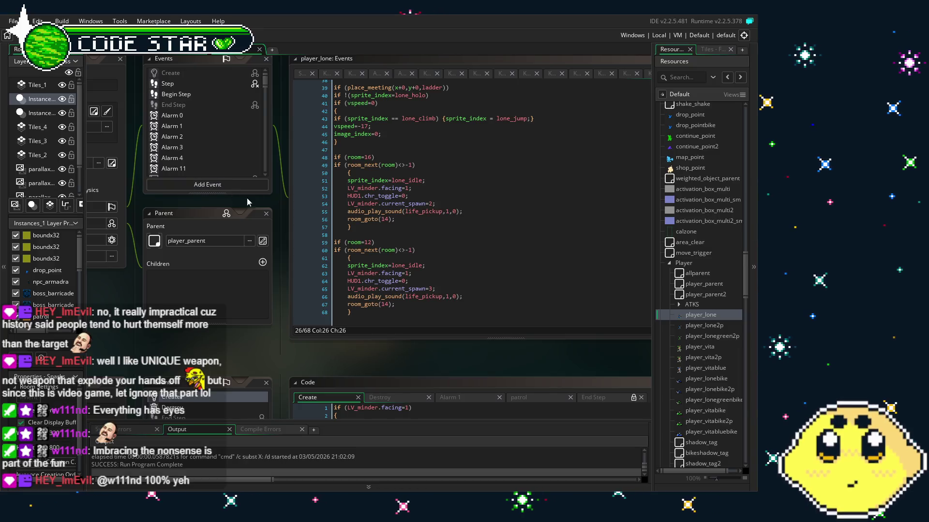
Open player_lone's Step event and read through its gravity and lone_fall sprite checks
scroll(218, 167, "down", 3)
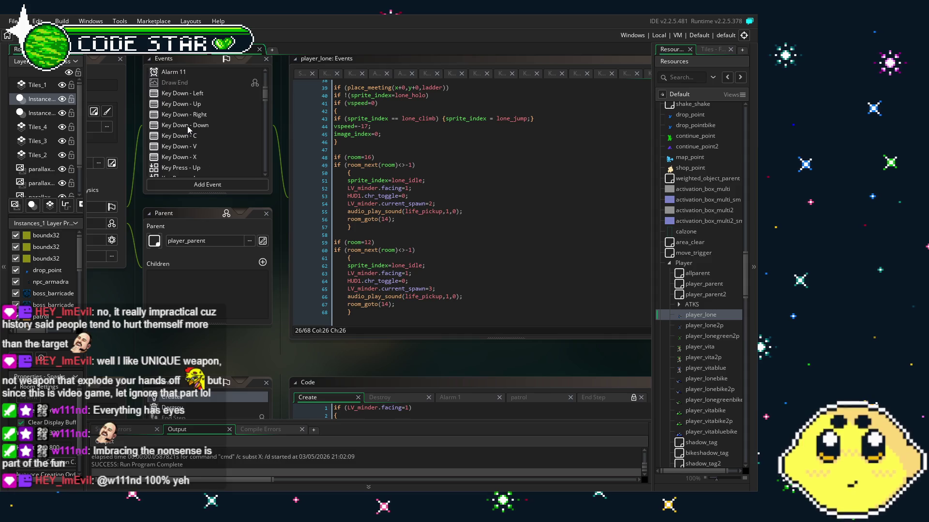
scroll(222, 142, "down", 4)
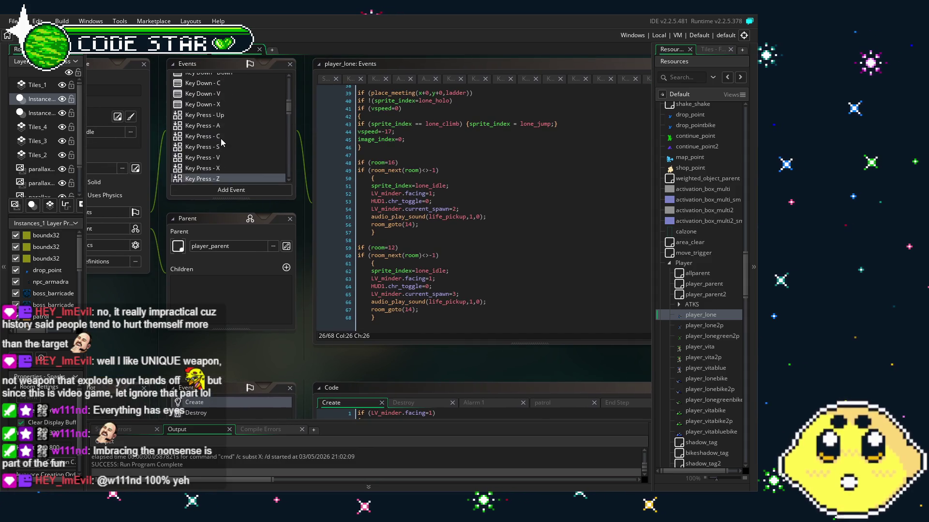
scroll(222, 141, "down", 2)
scroll(222, 141, "down", 3)
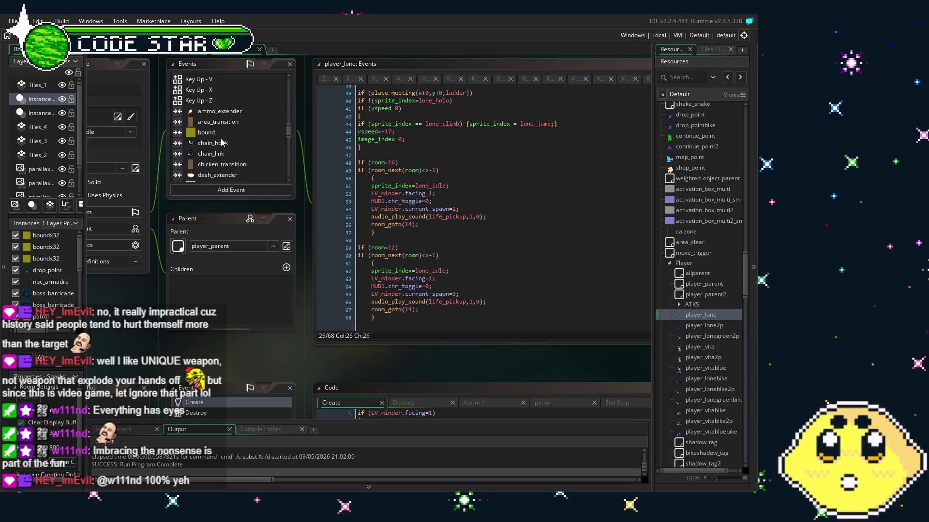
scroll(222, 142, "down", 4)
scroll(222, 141, "down", 3)
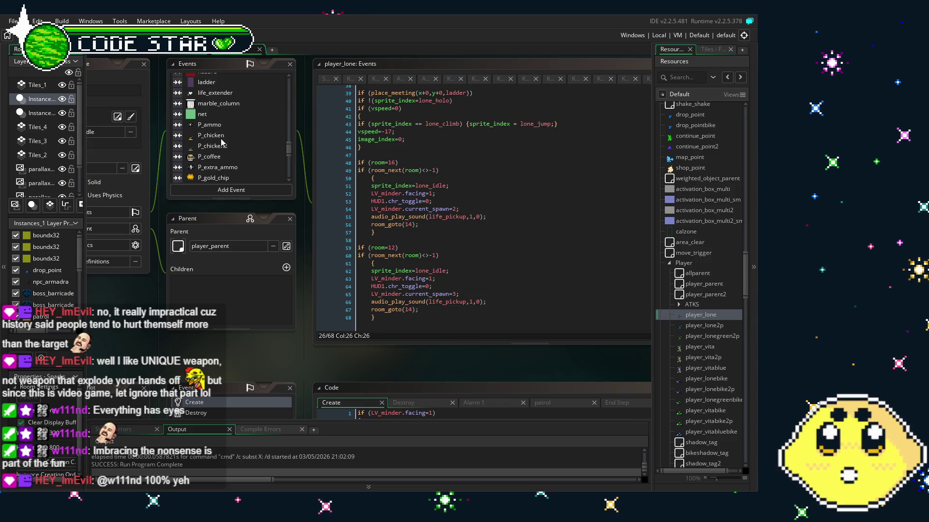
scroll(222, 142, "down", 3)
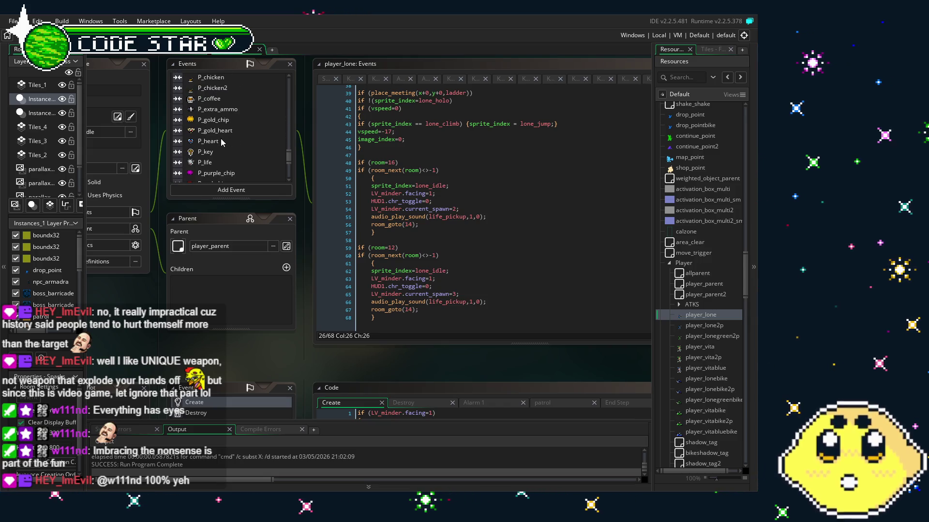
scroll(222, 142, "down", 3)
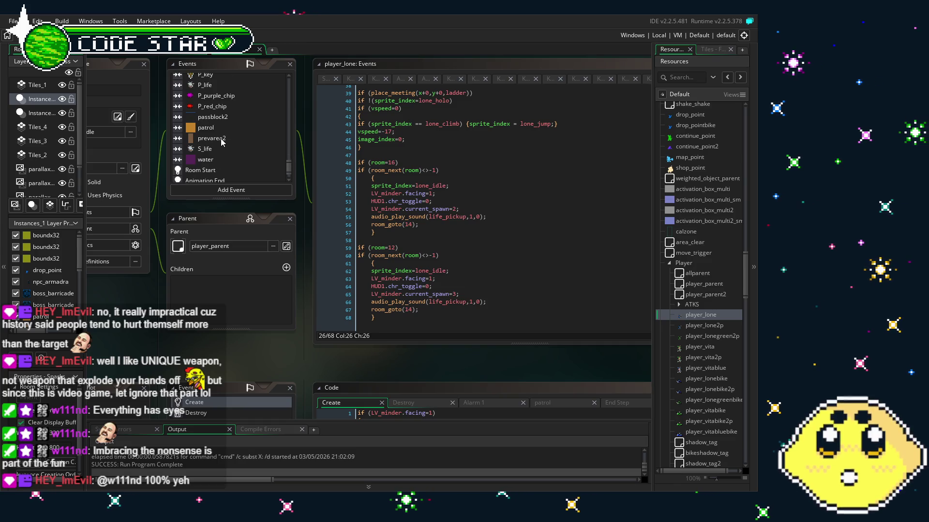
scroll(221, 139, "down", 1)
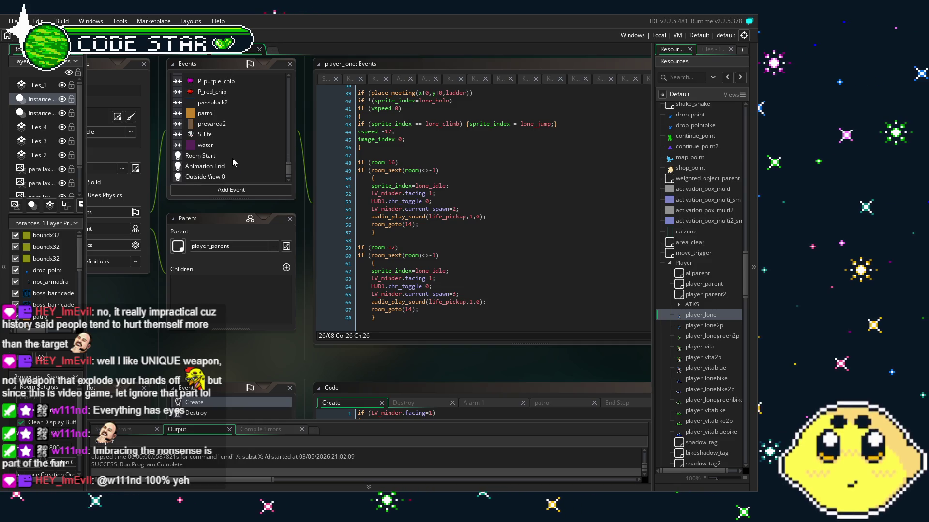
left_click_drag(288, 170, 289, 79)
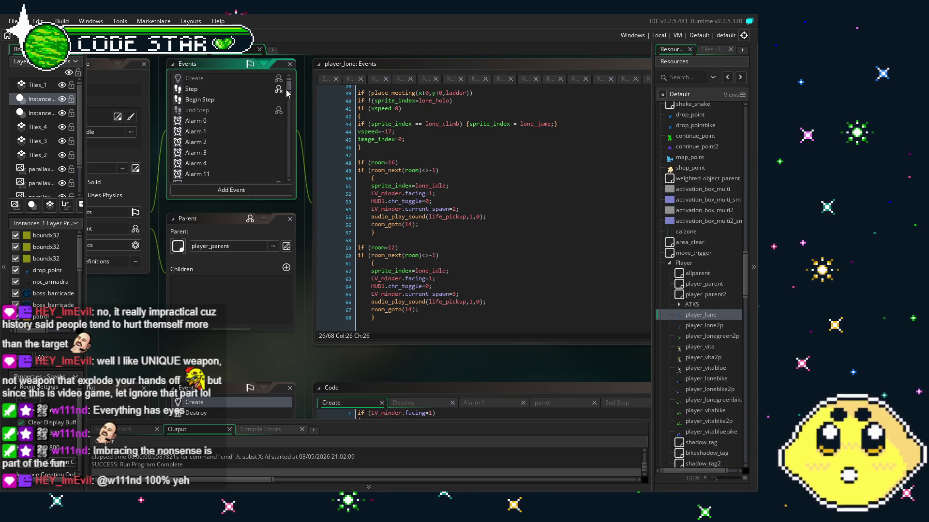
left_click(208, 89)
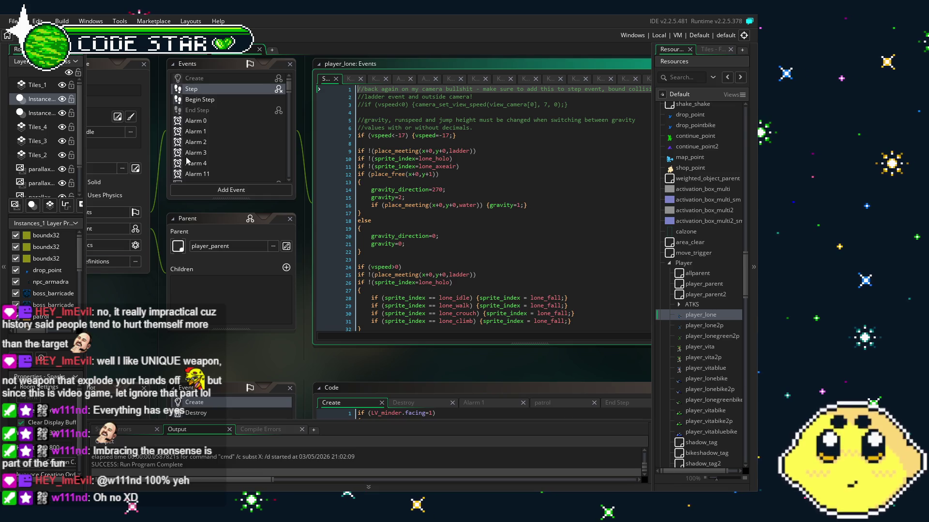
scroll(187, 161, "down", 3)
scroll(187, 161, "down", 2)
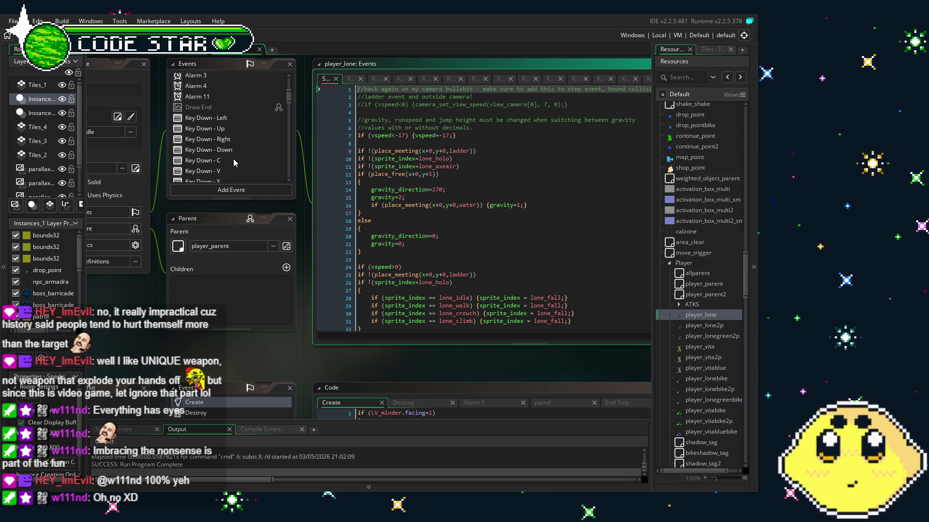
scroll(233, 159, "down", 2)
scroll(233, 158, "down", 2)
scroll(233, 159, "down", 2)
scroll(216, 139, "up", 4)
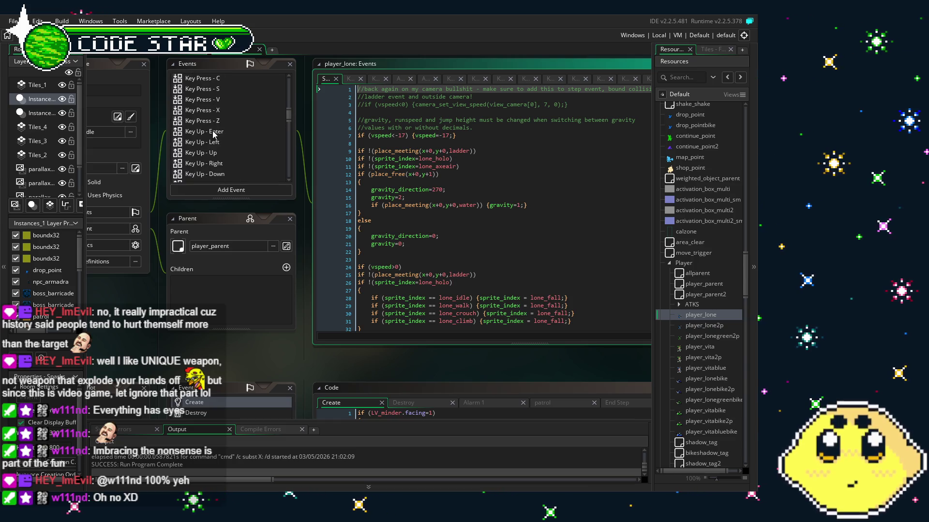
Paste the lone_grappler and lone_grapplerloop checks after line 7 of Key Press - C and save
left_click(208, 117)
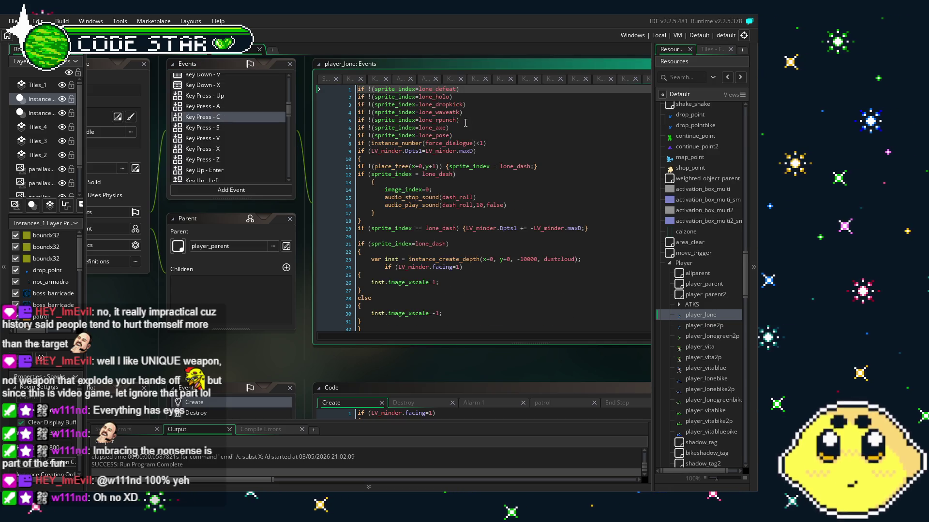
left_click(474, 136)
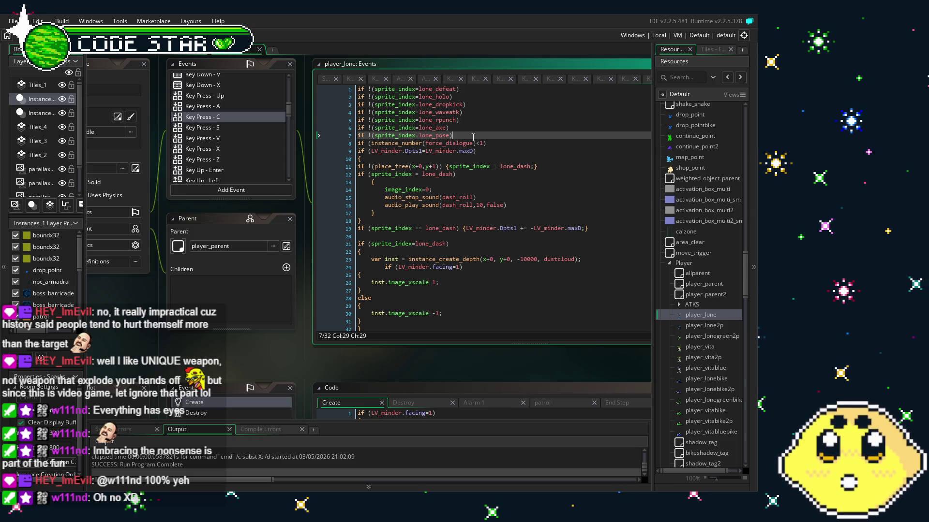
key("Return")
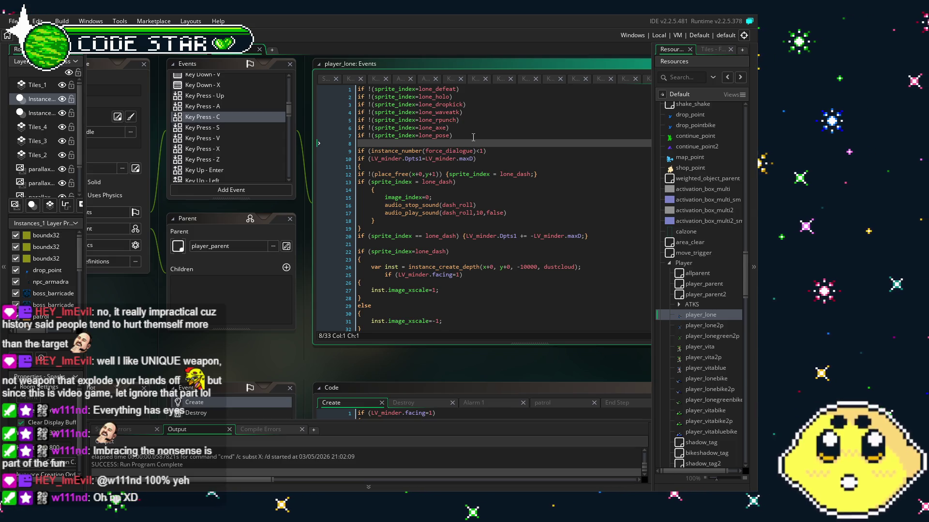
type("if !(sprite_index=lone_grappler) if !(sprite_index=lone_grapplerloop)")
key("ctrl+s")
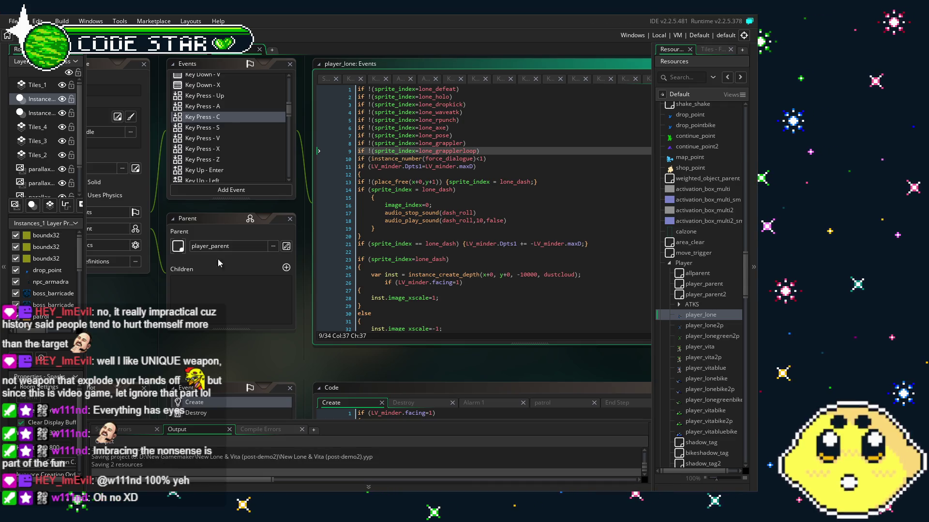
scroll(211, 125, "up", 5)
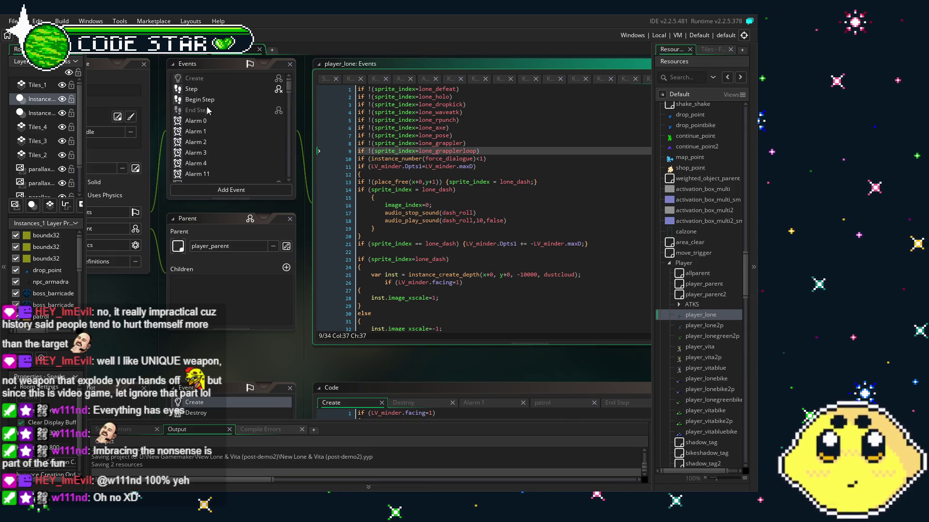
left_click(210, 88)
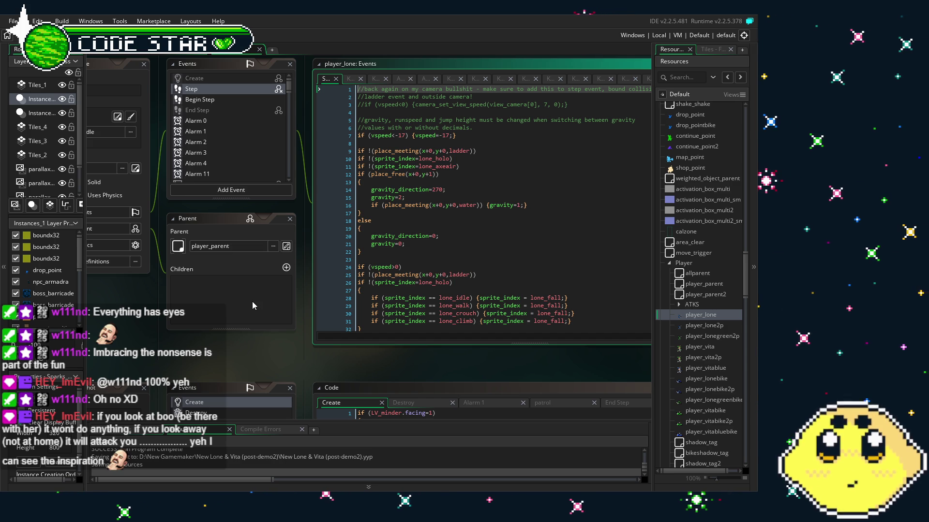
Pan the workspace left and up to view the Step event code
left_click_drag(211, 346, 181, 337)
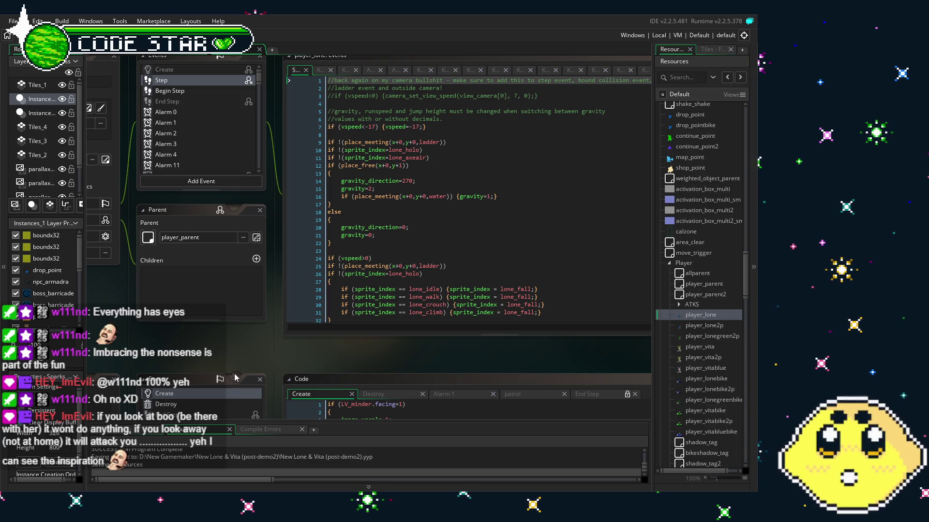
mouse_move(242, 341)
left_mouse_down()
mouse_move(225, 371)
mouse_move(246, 380)
left_mouse_up()
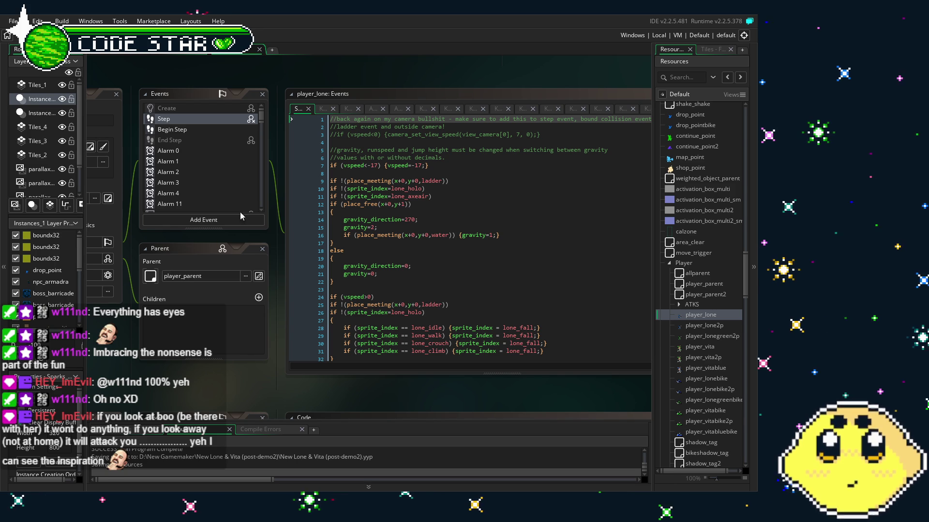
scroll(392, 314, "down", 3)
scroll(392, 314, "down", 12)
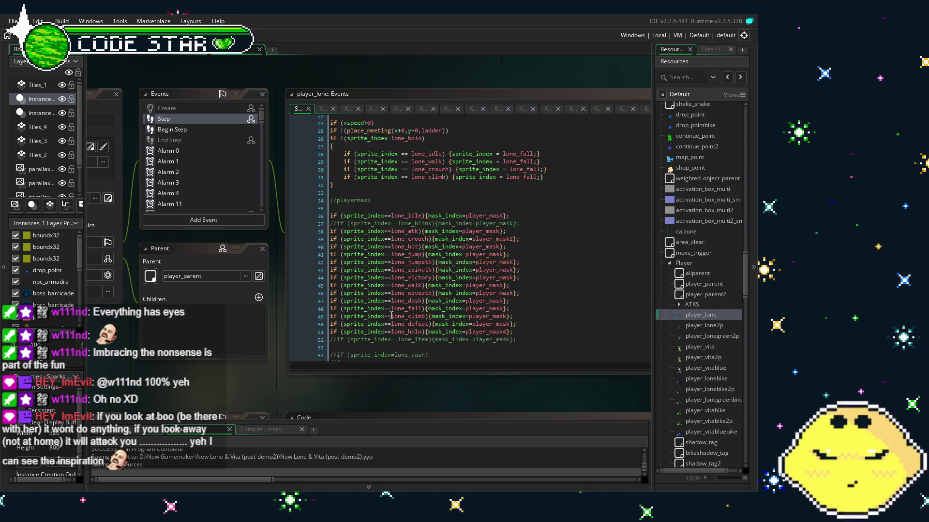
scroll(392, 315, "down", 3)
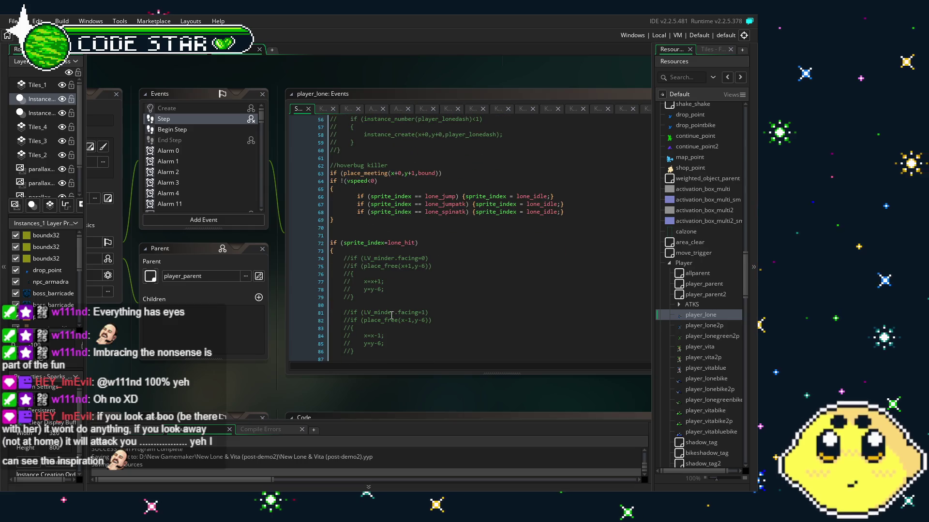
left_click_drag(254, 382, 283, 381)
scroll(216, 203, "down", 2)
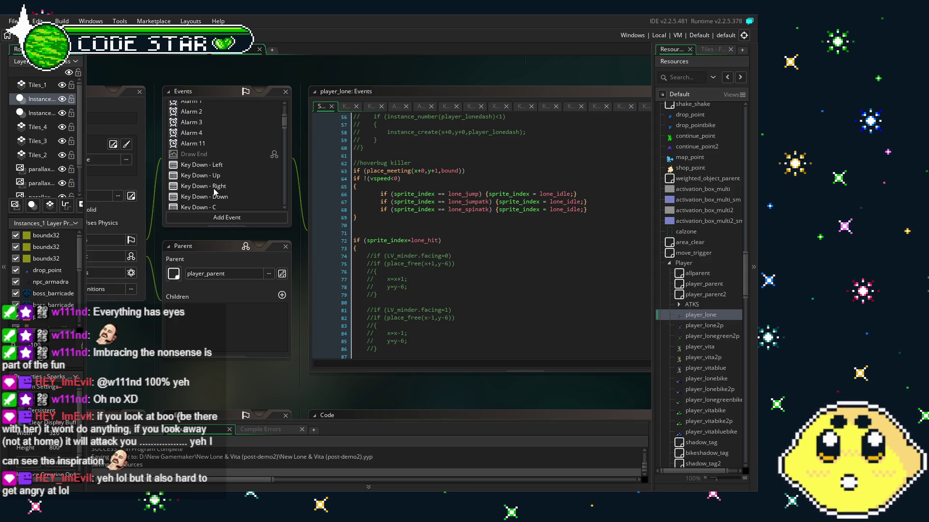
left_click_drag(189, 383, 196, 379)
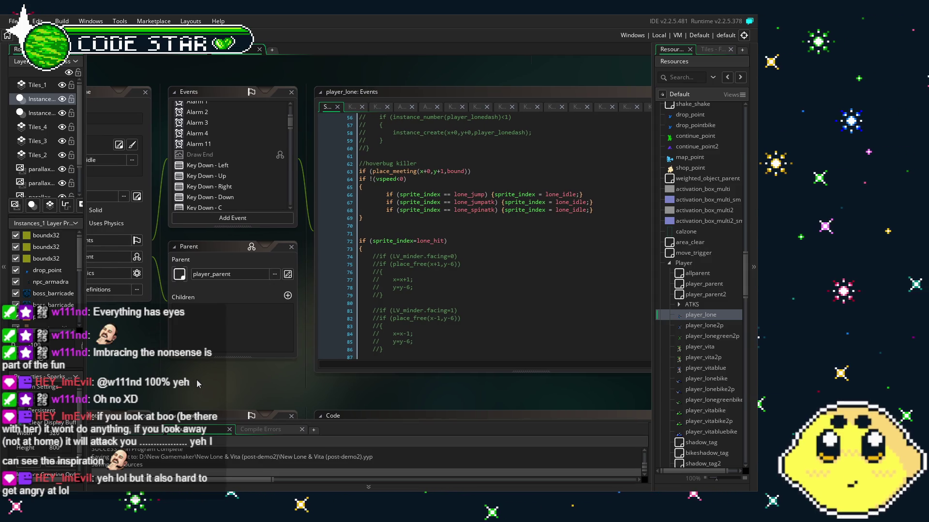
scroll(235, 180, "down", 2)
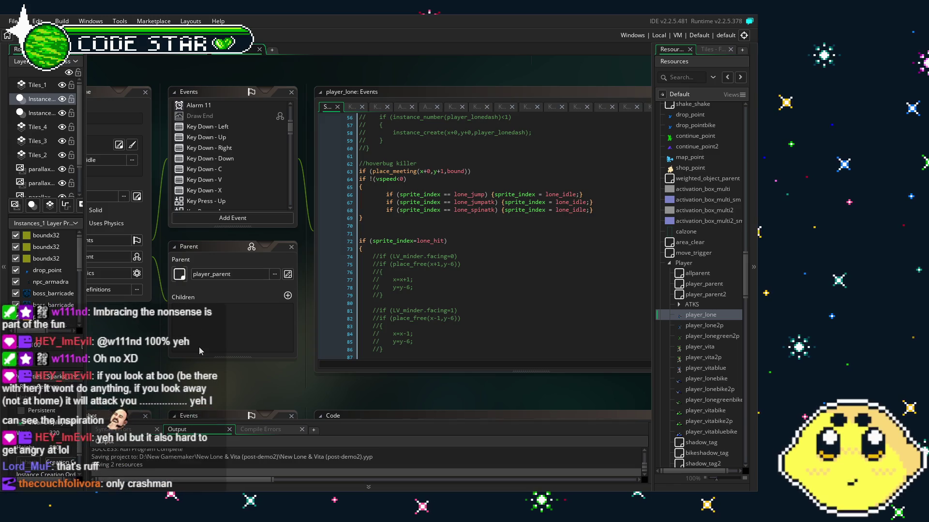
left_click_drag(207, 384, 224, 382)
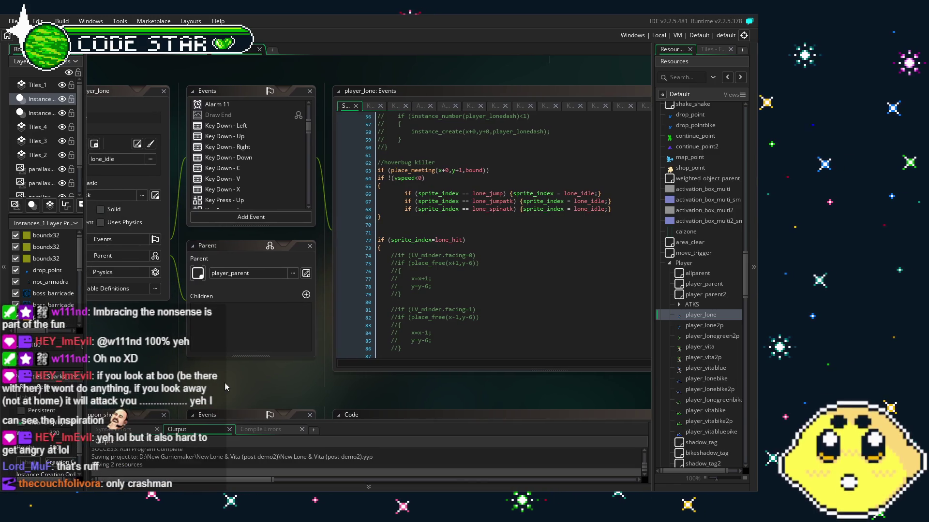
scroll(280, 155, "down", 5)
scroll(281, 156, "up", 10)
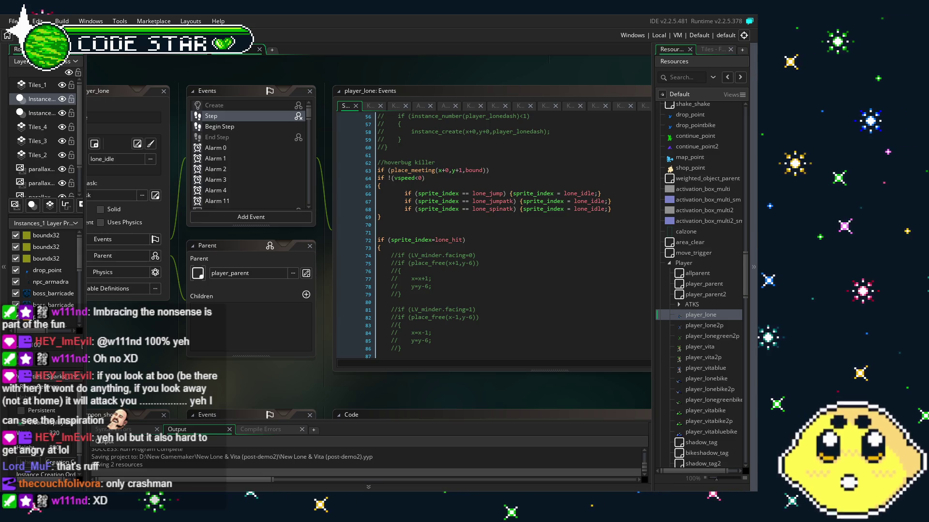
left_click_drag(312, 398, 364, 383)
scroll(274, 123, "down", 3)
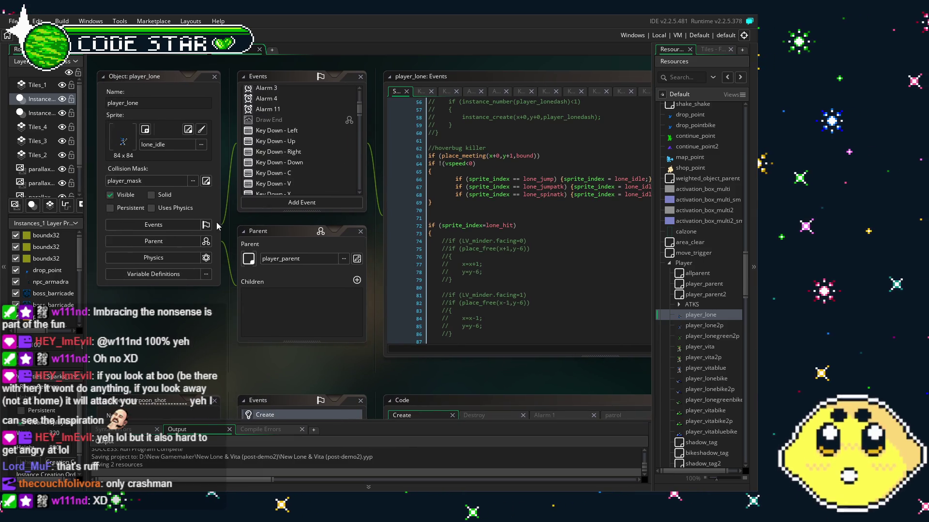
scroll(289, 182, "up", 3)
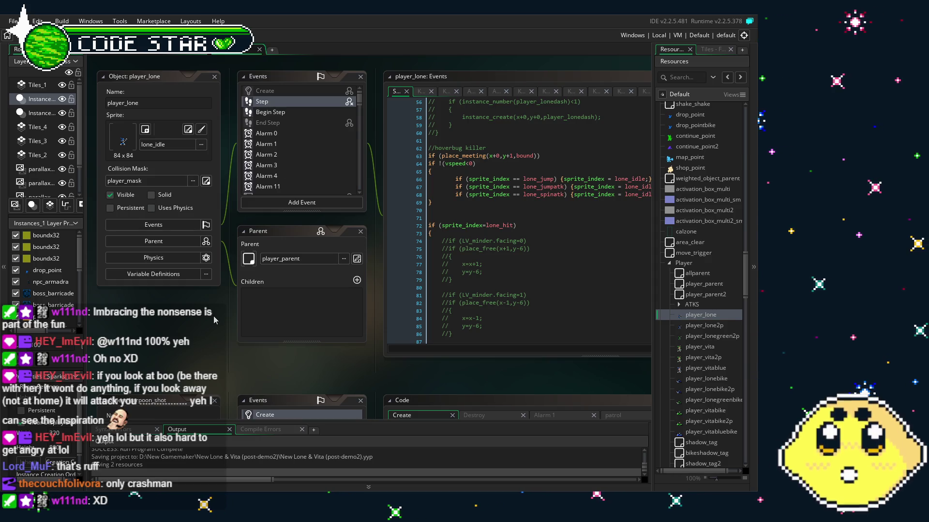
left_click_drag(215, 320, 214, 320)
left_click_drag(228, 277, 209, 277)
scroll(267, 169, "down", 3)
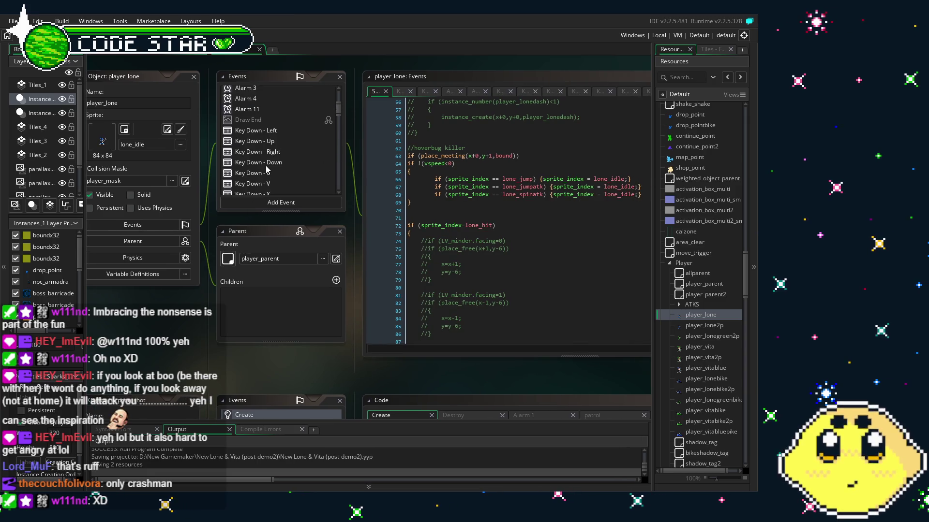
scroll(267, 169, "down", 3)
scroll(266, 169, "up", 6)
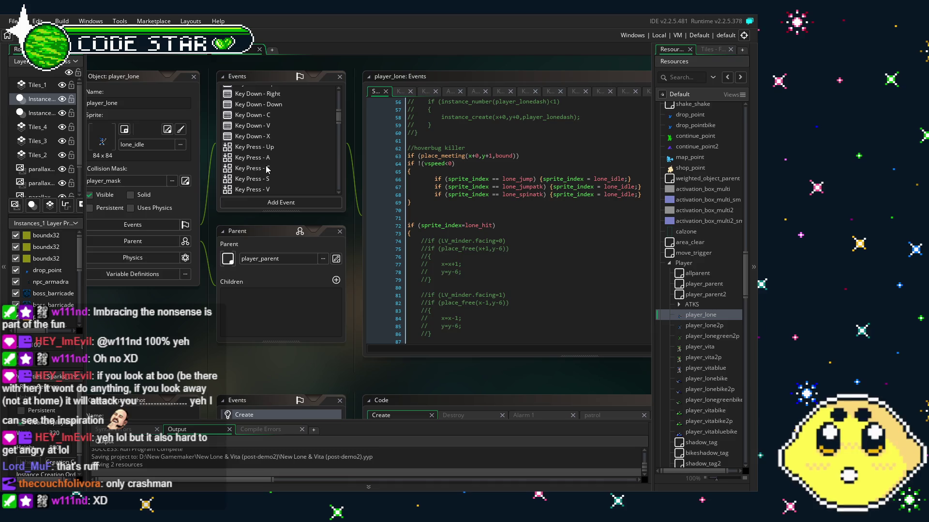
left_click_drag(197, 322, 167, 344)
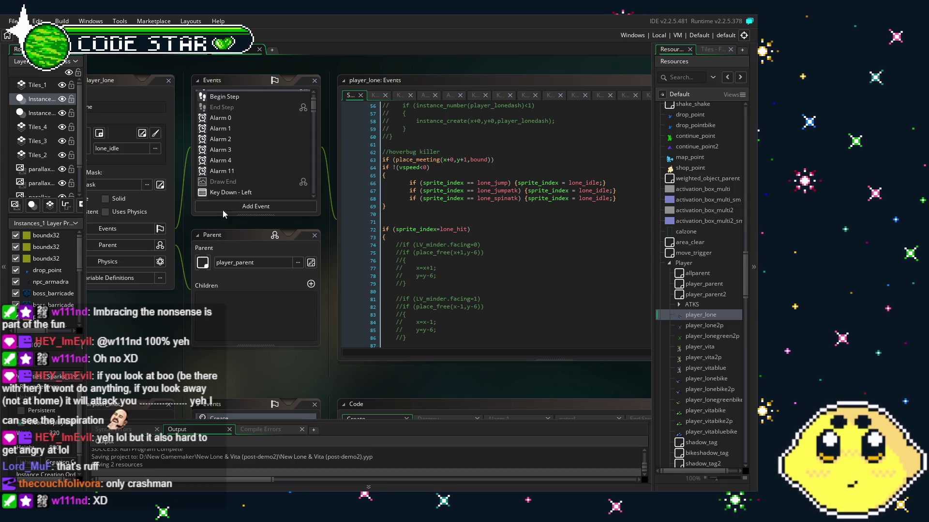
scroll(290, 126, "up", 2)
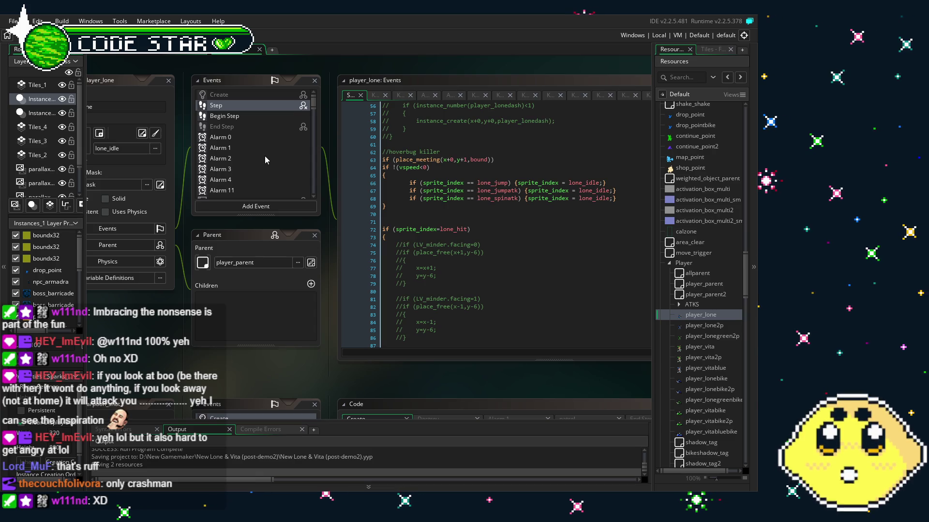
Bring the harpoon_shot editor into view, showing its Create code with alarm[1]=30
left_click_drag(160, 331, 205, 333)
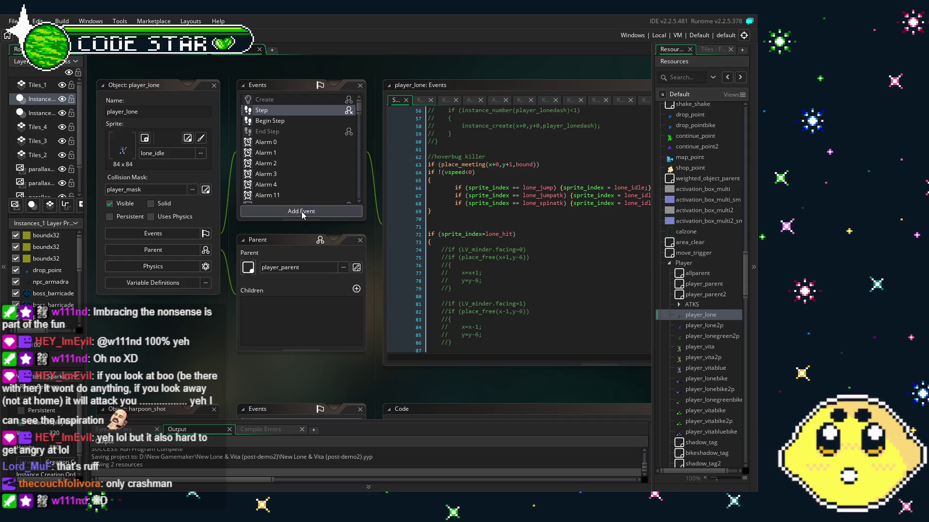
scroll(297, 179, "down", 5)
scroll(298, 182, "down", 1)
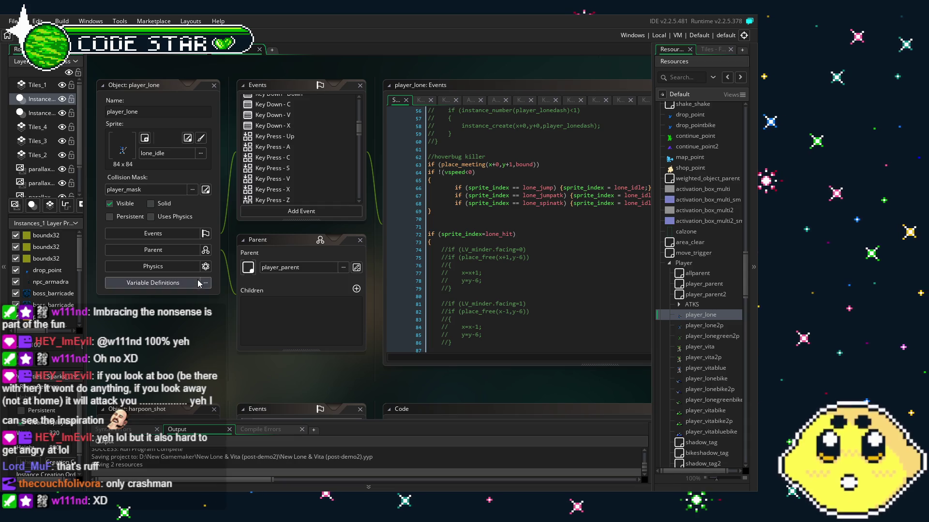
left_click_drag(390, 319, 382, 331)
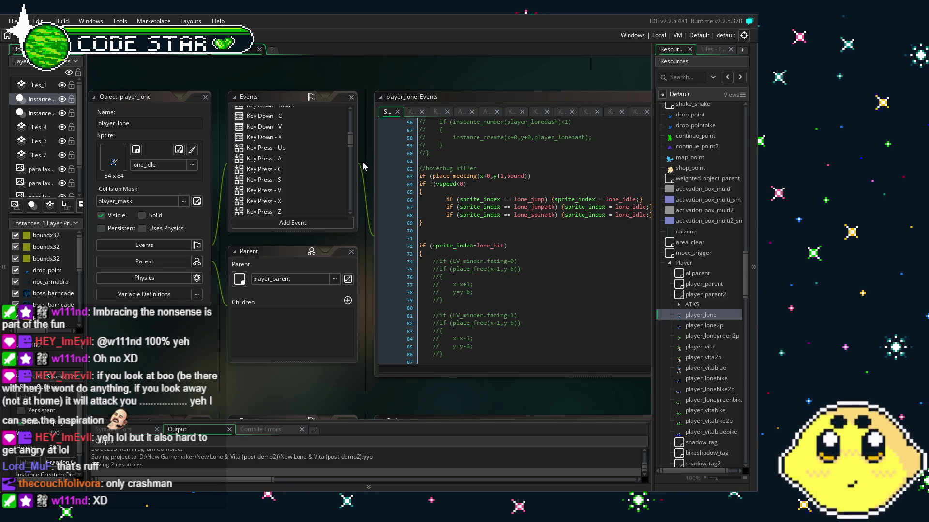
scroll(295, 185, "up", 5)
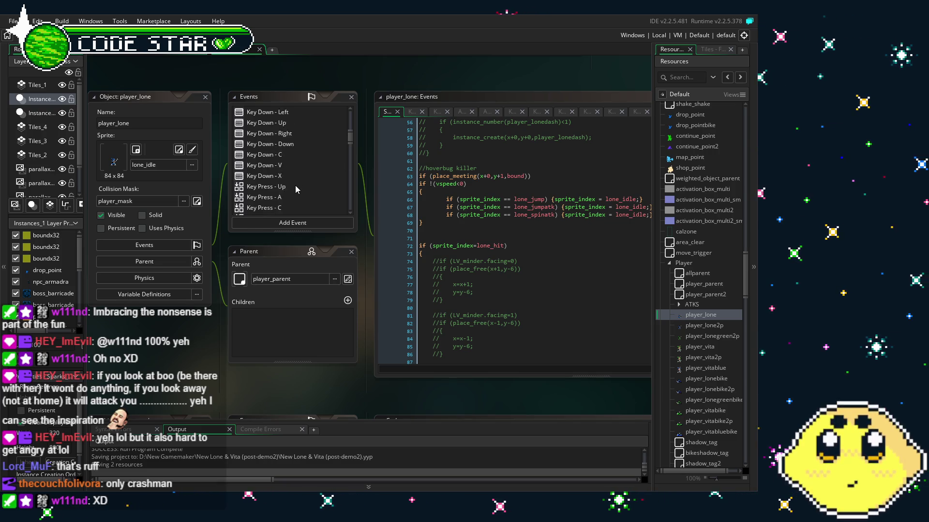
scroll(295, 187, "up", 1)
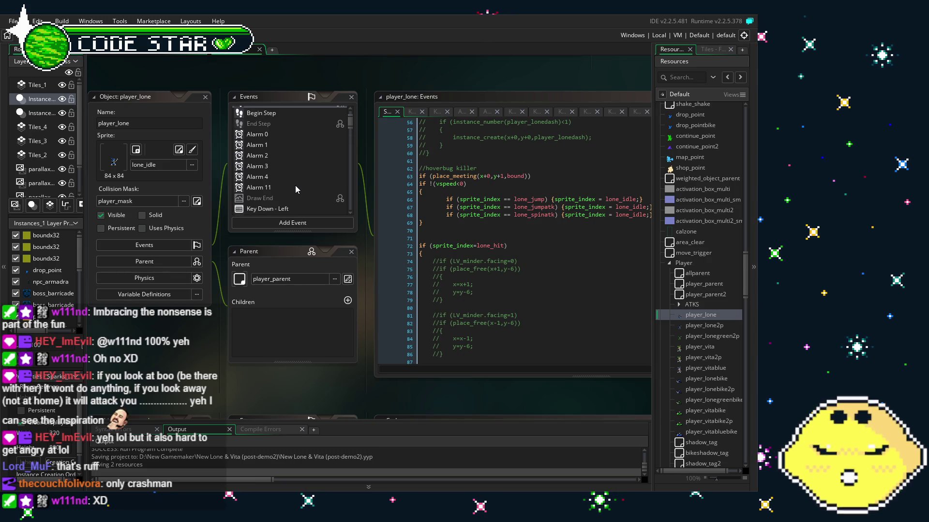
scroll(295, 185, "up", 1)
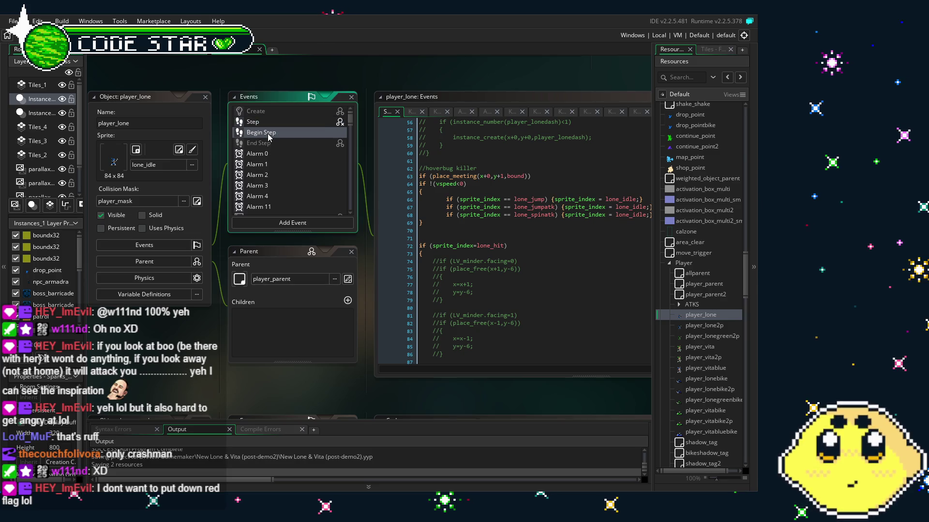
double_click(265, 125)
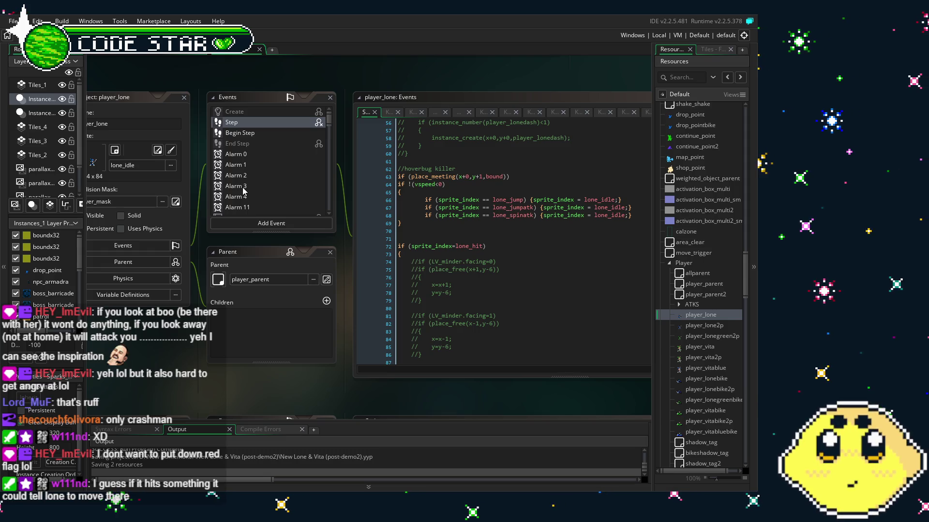
scroll(243, 187, "down", 10)
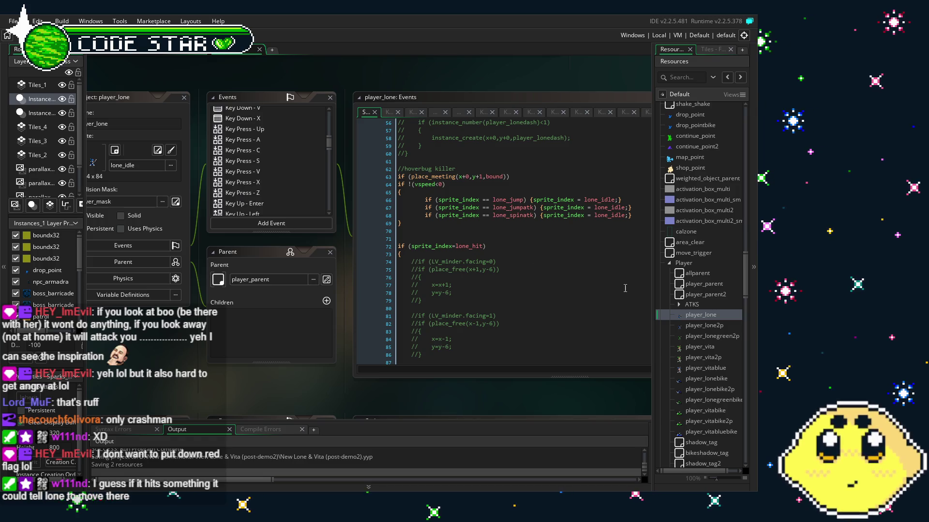
scroll(698, 351, "down", 15)
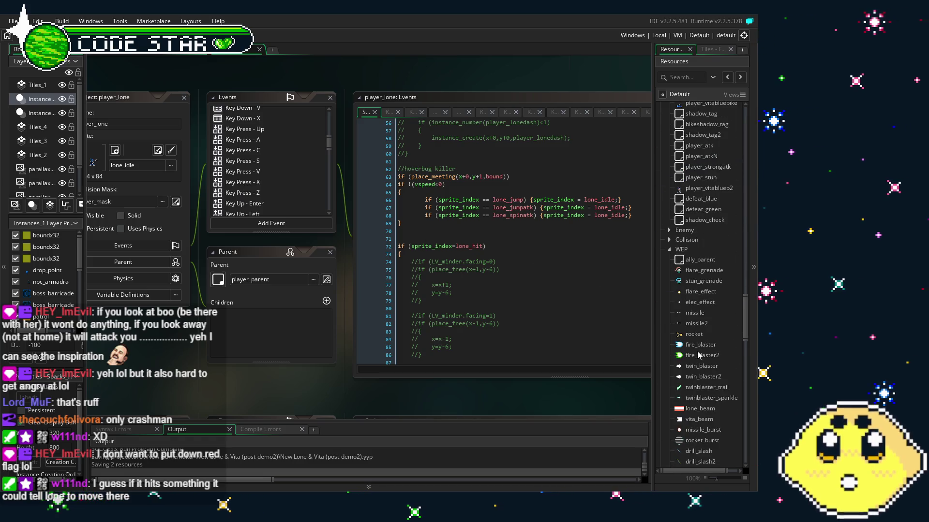
scroll(697, 351, "down", 10)
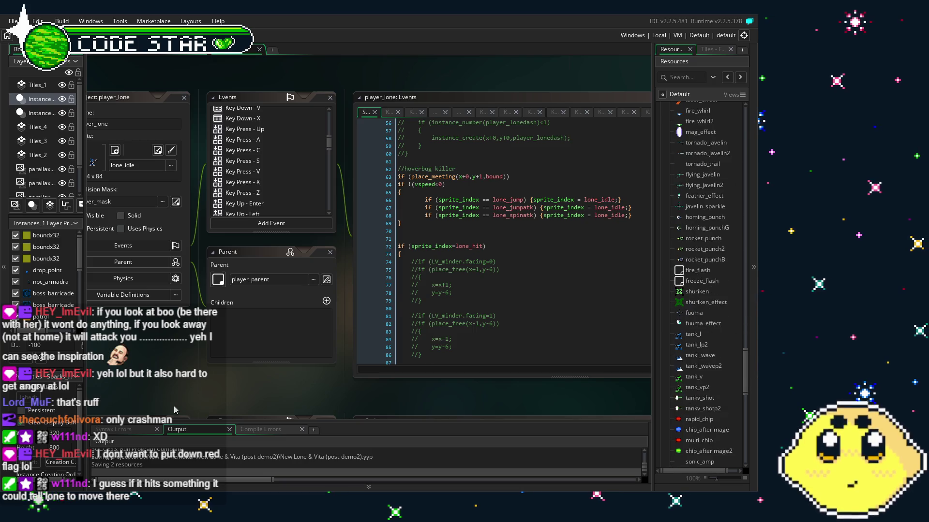
scroll(179, 350, "down", 3)
scroll(179, 351, "down", 3)
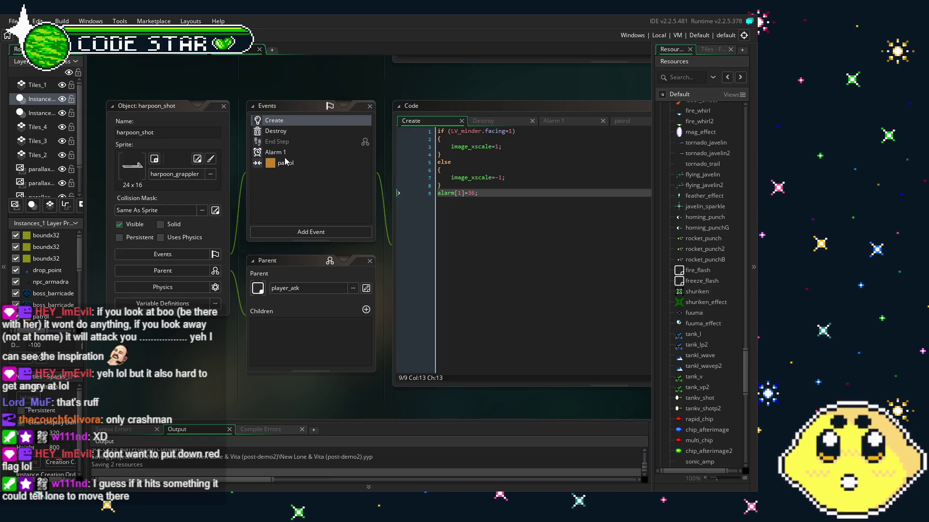
left_click(281, 234)
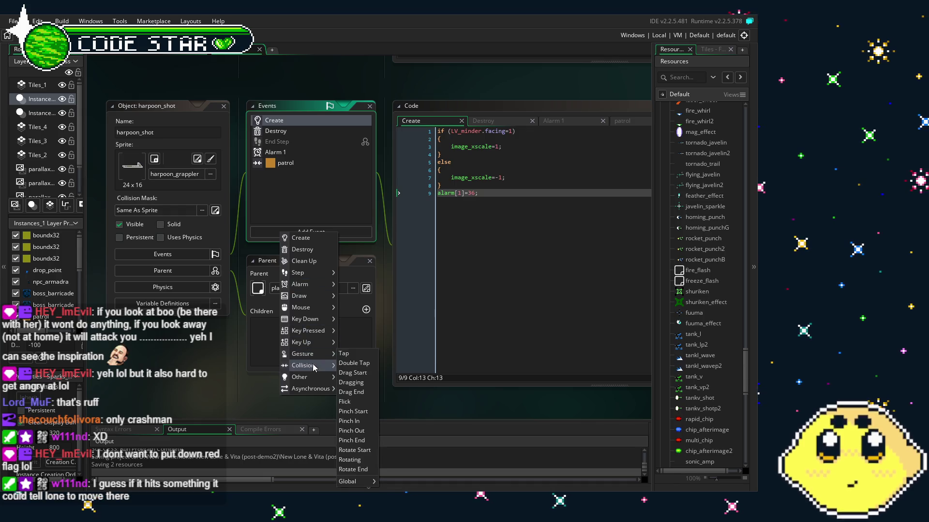
Replace harpoon_shot's parent player_atk with player_stun from the Player folder
mouse_move(315, 369)
left_click(261, 357)
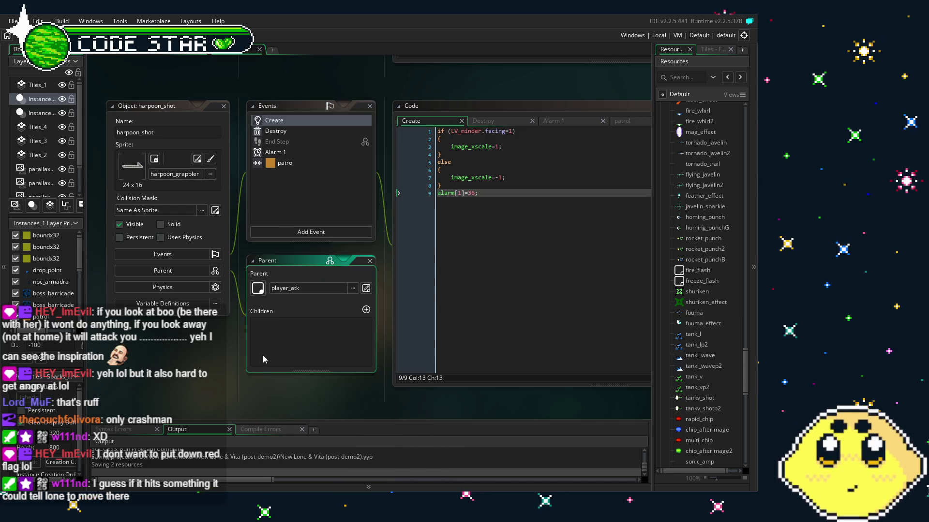
left_click(321, 289)
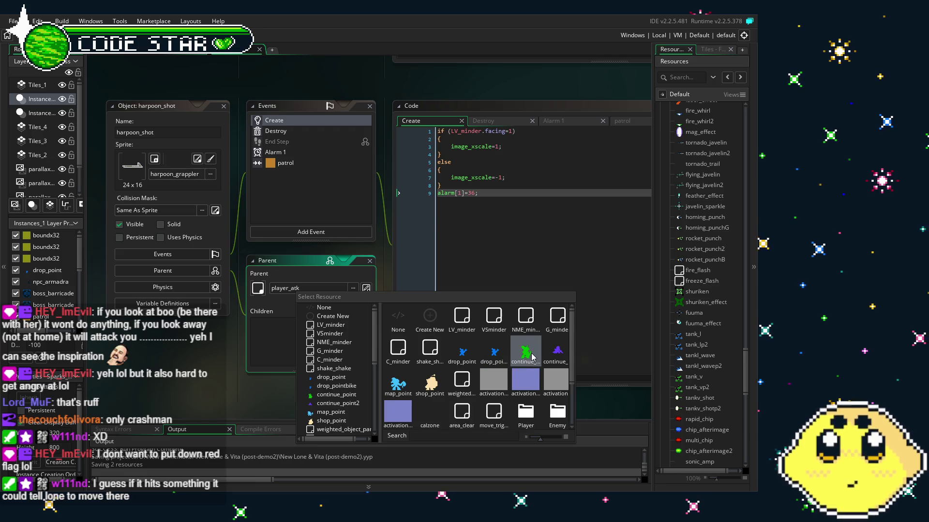
scroll(531, 357, "down", 2)
scroll(532, 357, "up", 2)
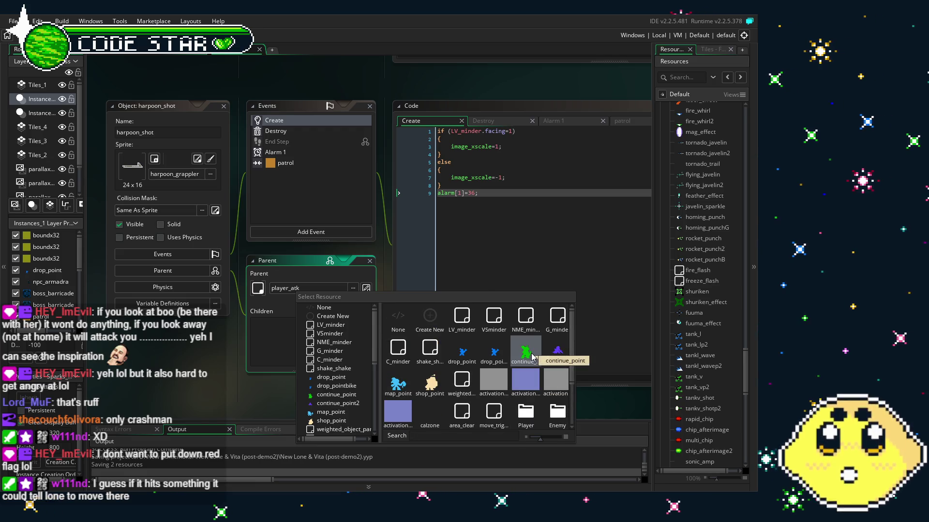
scroll(532, 357, "down", 2)
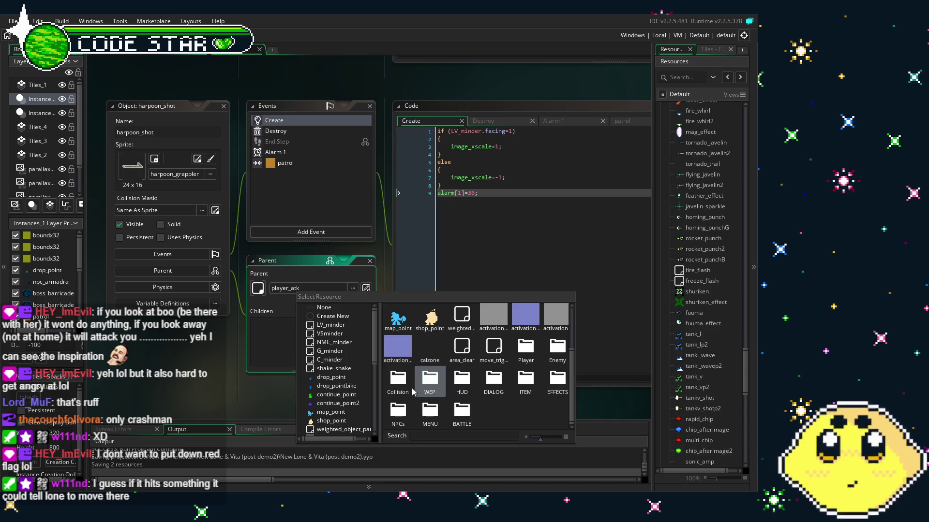
double_click(525, 357)
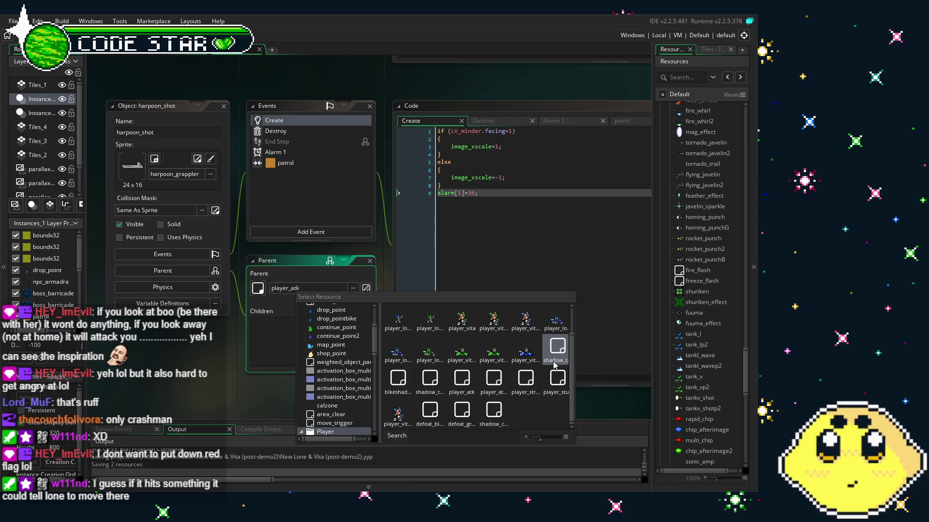
left_click(555, 388)
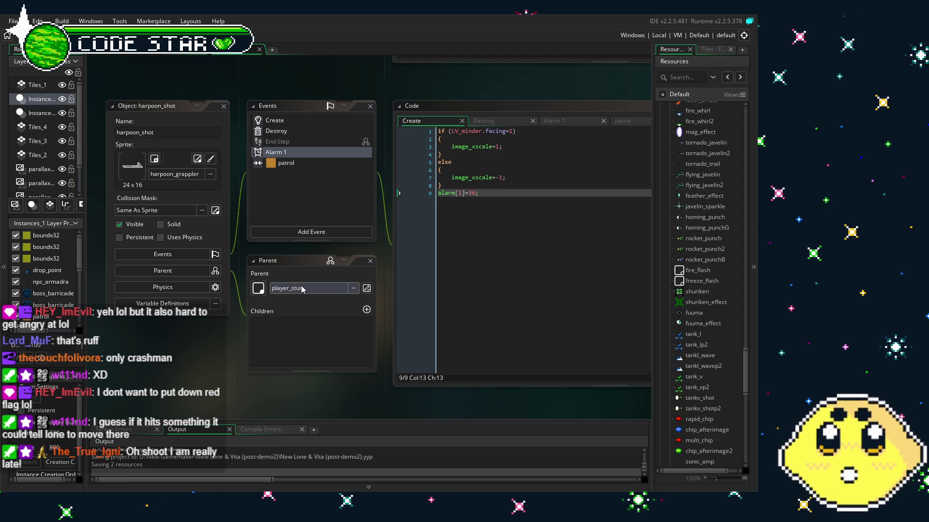
View harpoon_shot's Destroy event, then return to its Create code
scroll(711, 394, "up", 5)
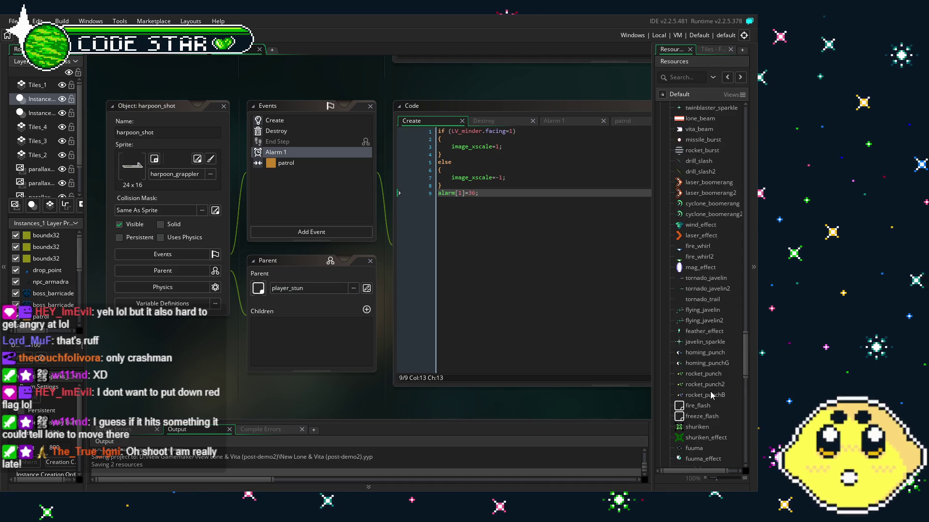
scroll(711, 394, "up", 6)
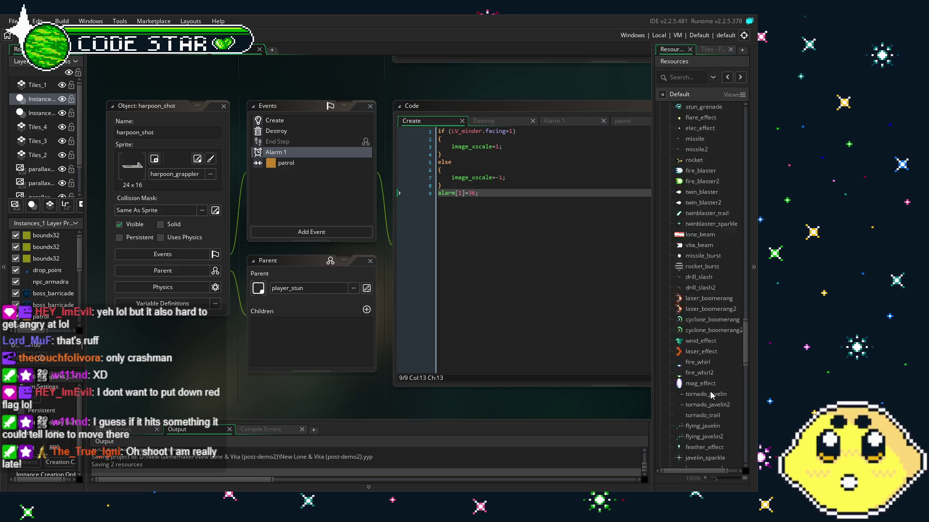
scroll(711, 395, "up", 3)
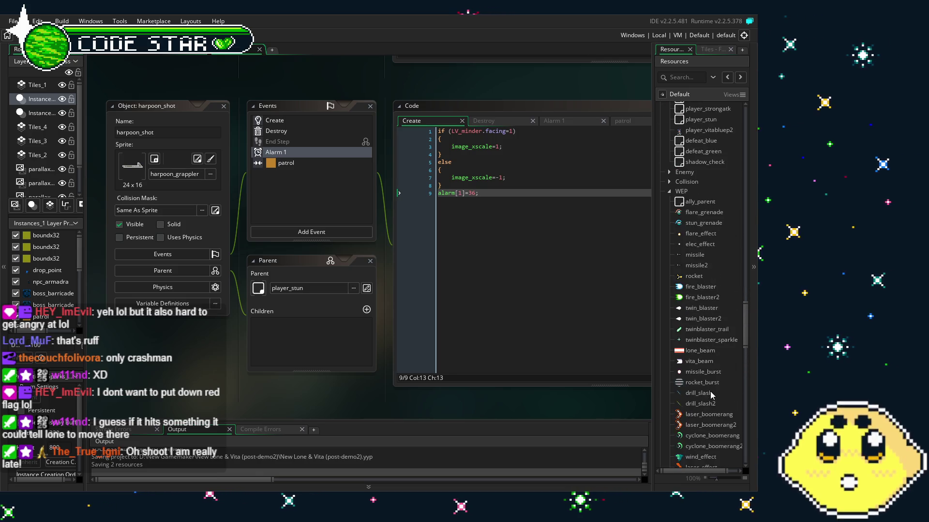
scroll(710, 394, "up", 1)
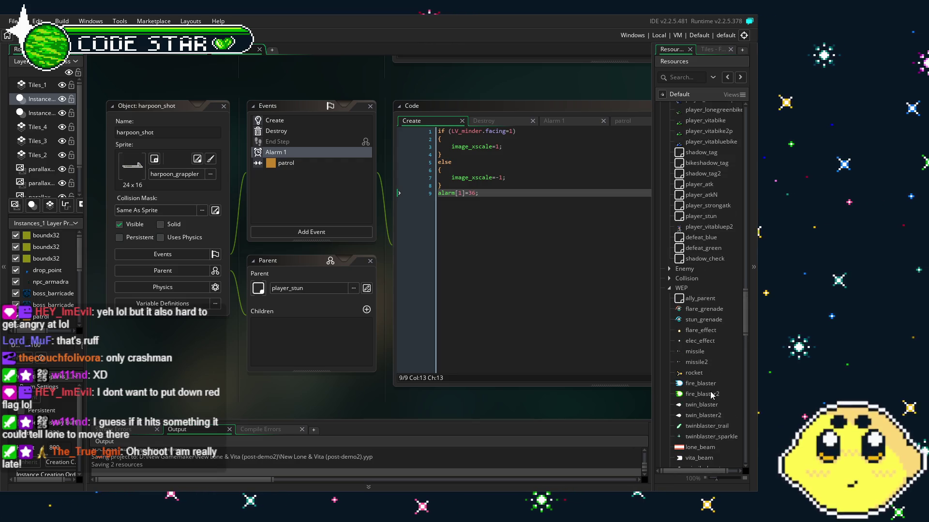
scroll(711, 394, "up", 1)
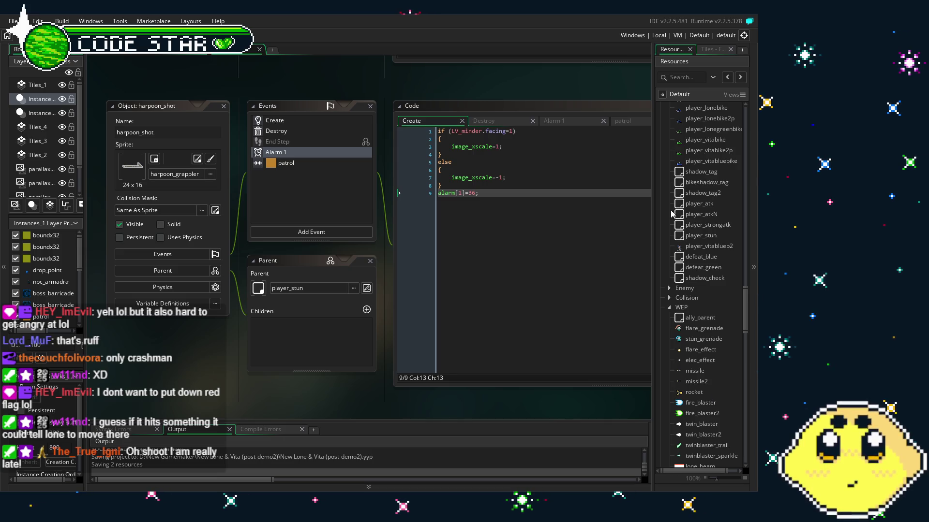
scroll(712, 203, "up", 3)
scroll(687, 323, "up", 3)
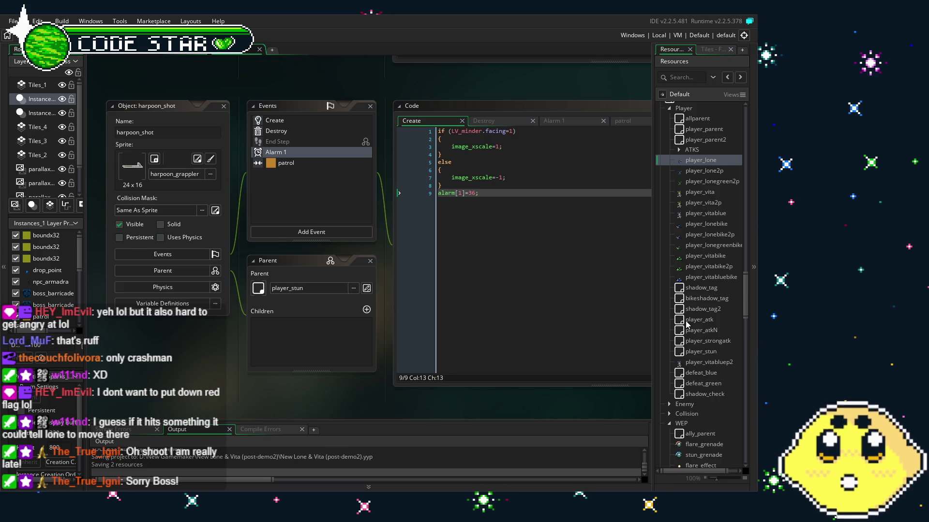
scroll(687, 324, "up", 2)
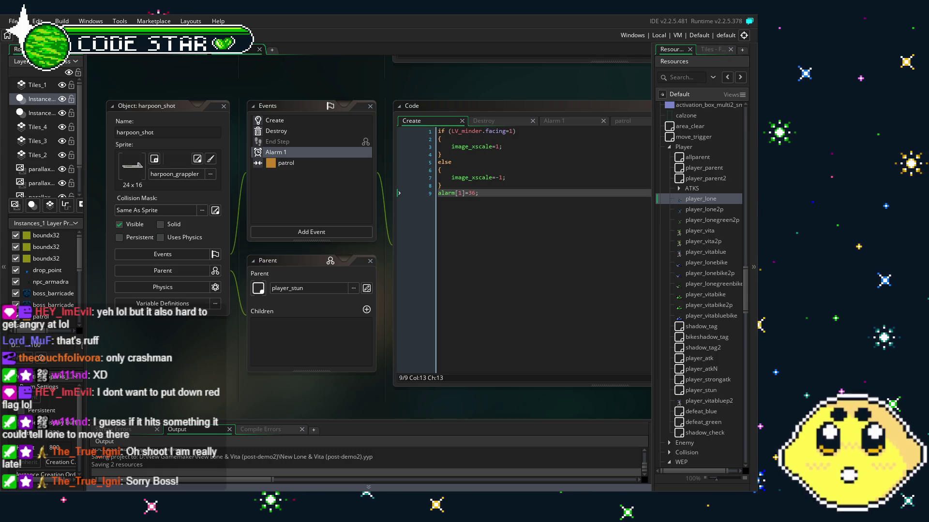
left_click(515, 250)
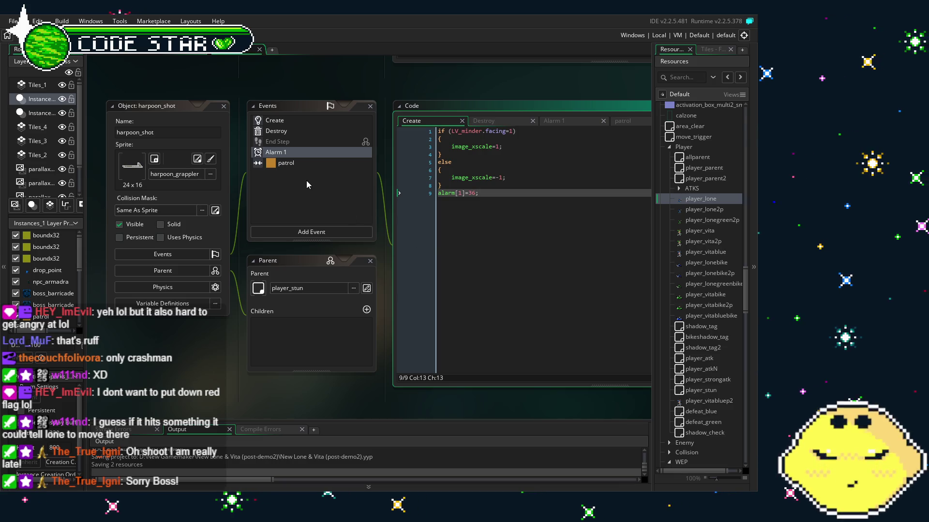
left_click(303, 130)
left_click(293, 123)
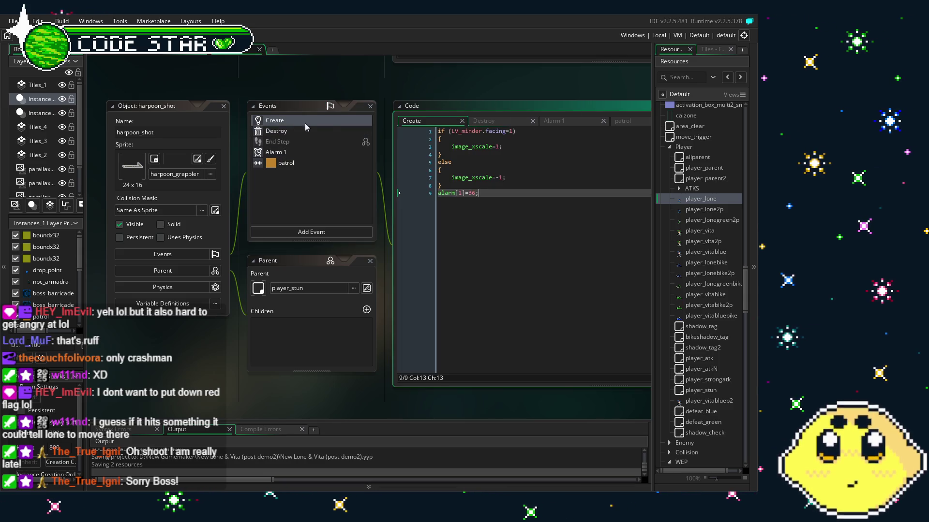
Browse the ATKS folder, then open player_stun from the Resources tree
double_click(687, 188)
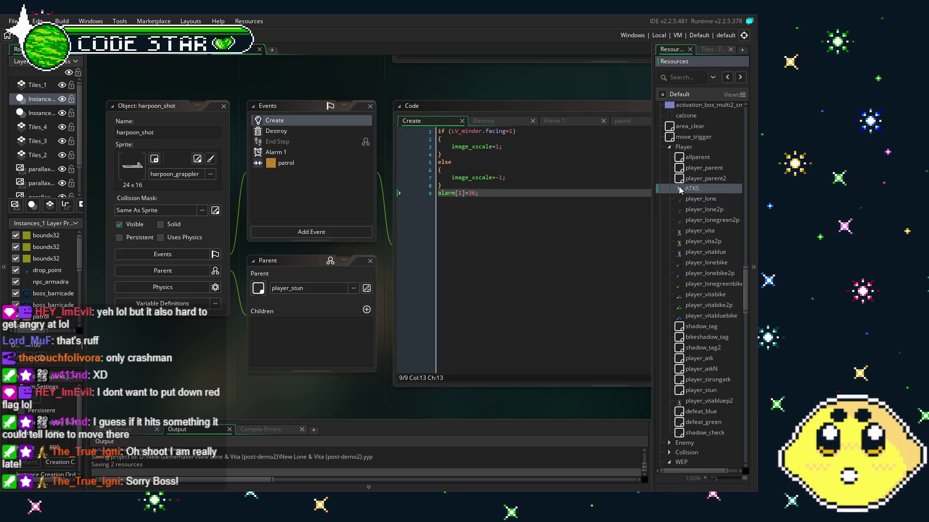
scroll(704, 300, "down", 3)
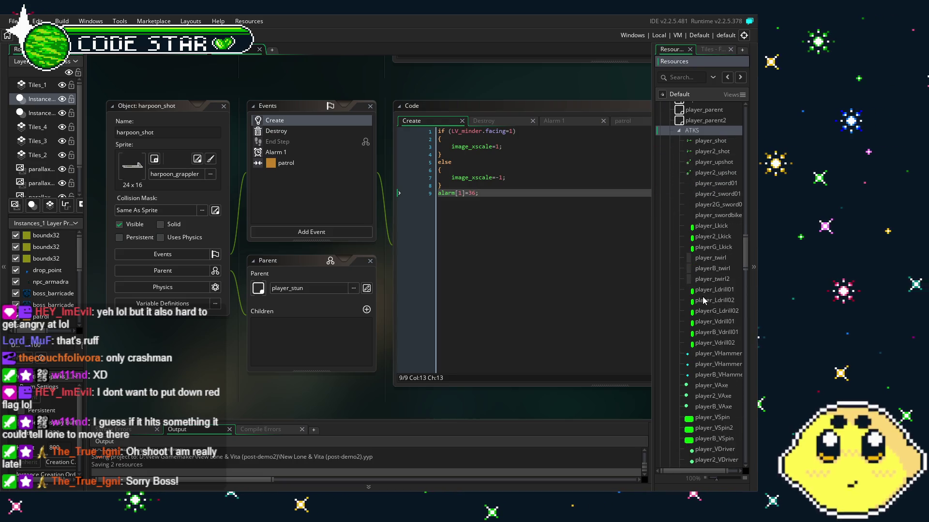
scroll(704, 300, "up", 3)
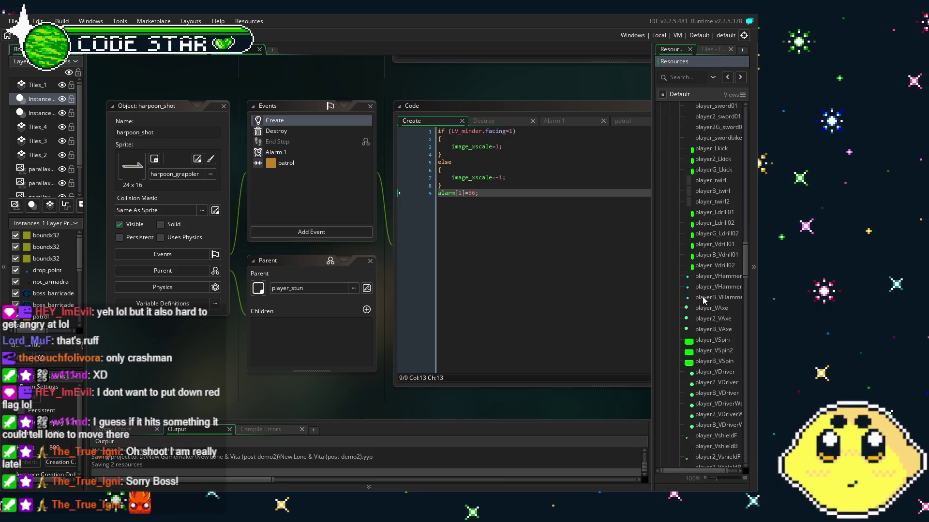
left_click(682, 193)
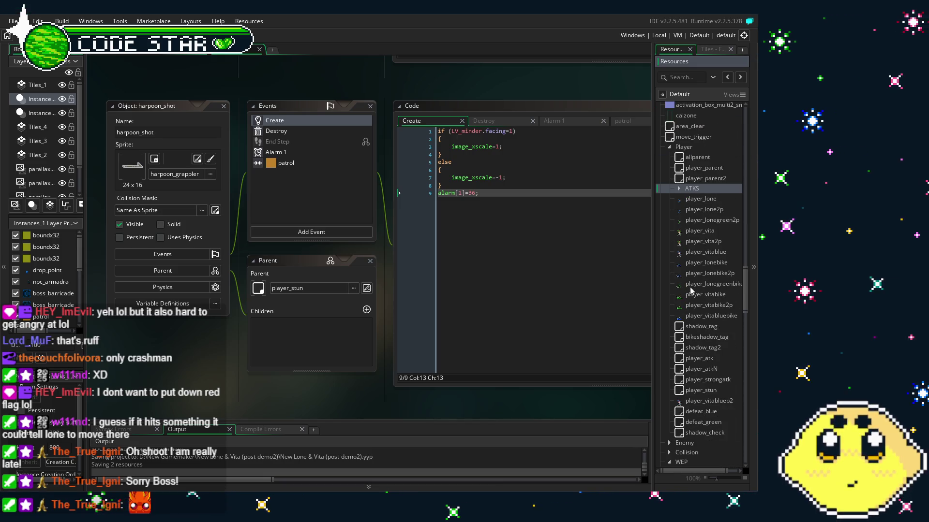
scroll(691, 290, "down", 4)
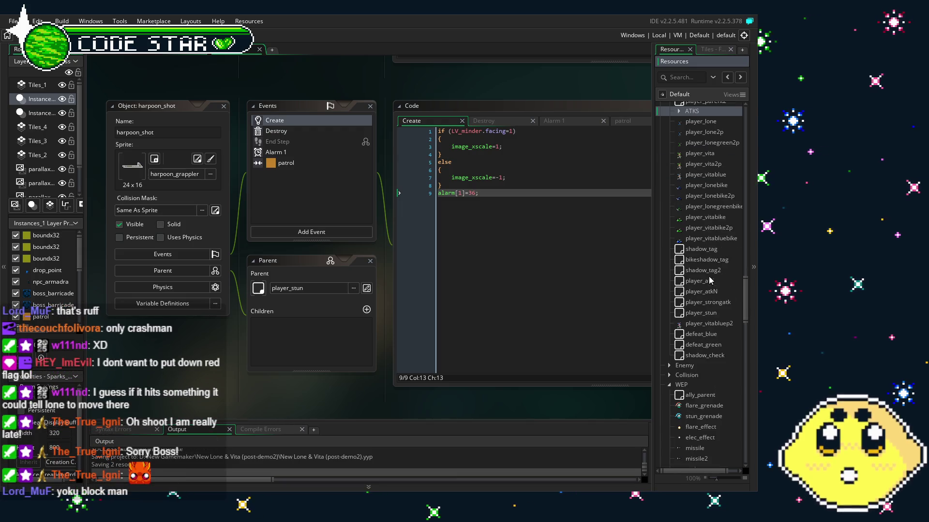
double_click(711, 314)
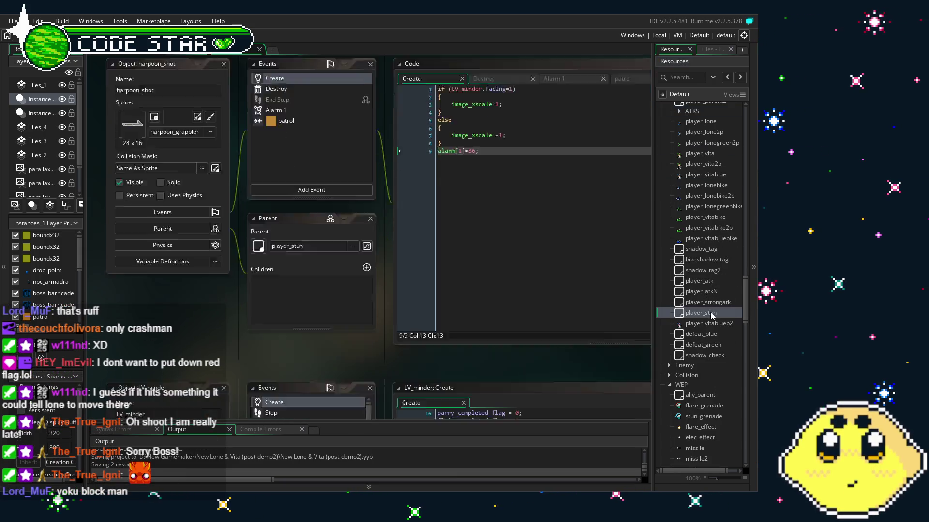
View player_stun's End Step code, close its editor, and open player_lone
double_click(289, 116)
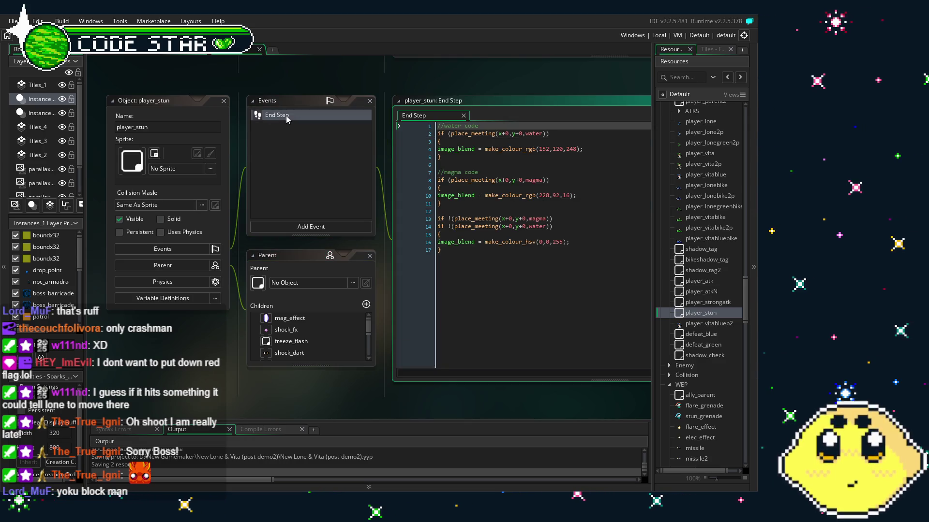
left_click(224, 102)
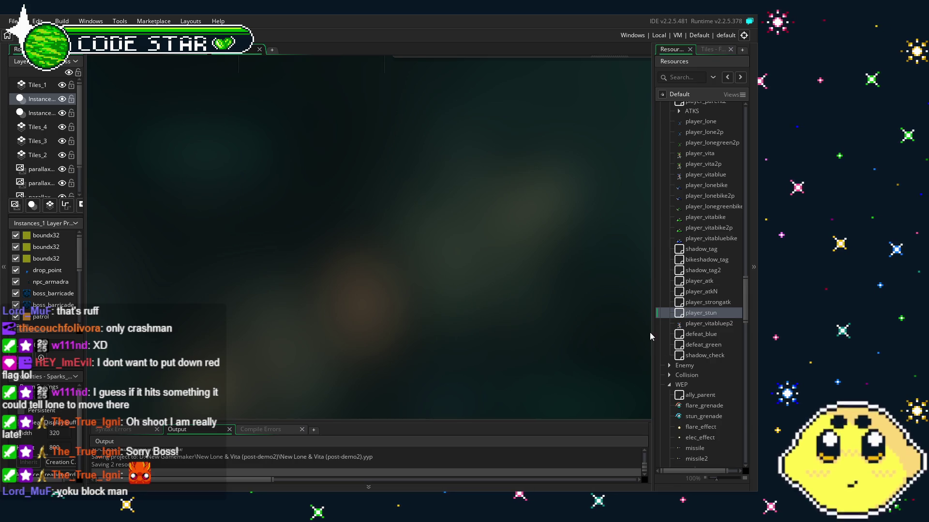
scroll(708, 366, "up", 5)
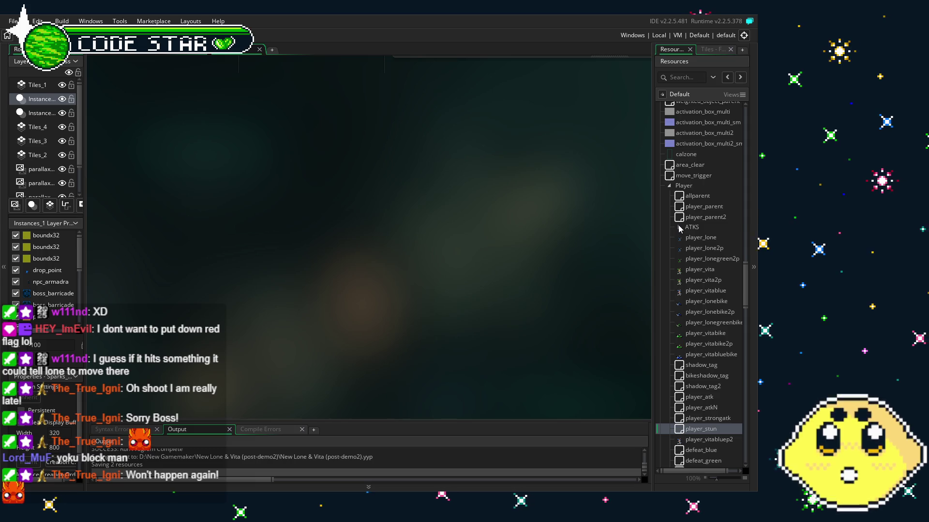
double_click(696, 238)
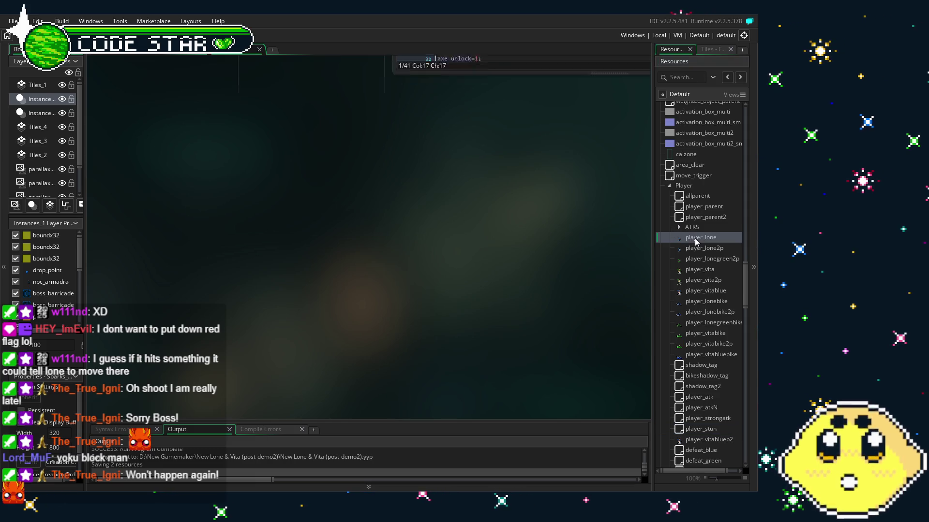
Inspect player_lone's Begin Step and Step event code
left_click_drag(289, 367, 244, 368)
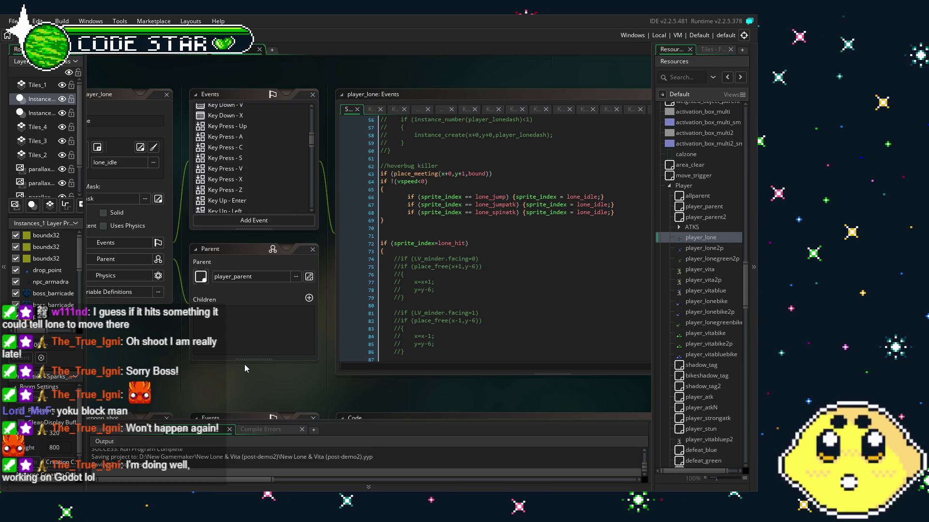
scroll(257, 170, "up", 2)
scroll(257, 170, "up", 3)
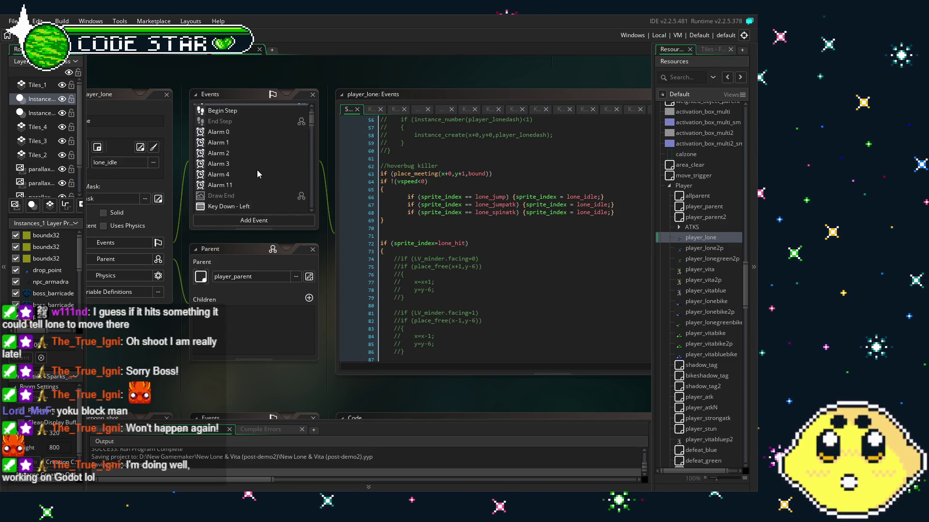
scroll(256, 170, "up", 3)
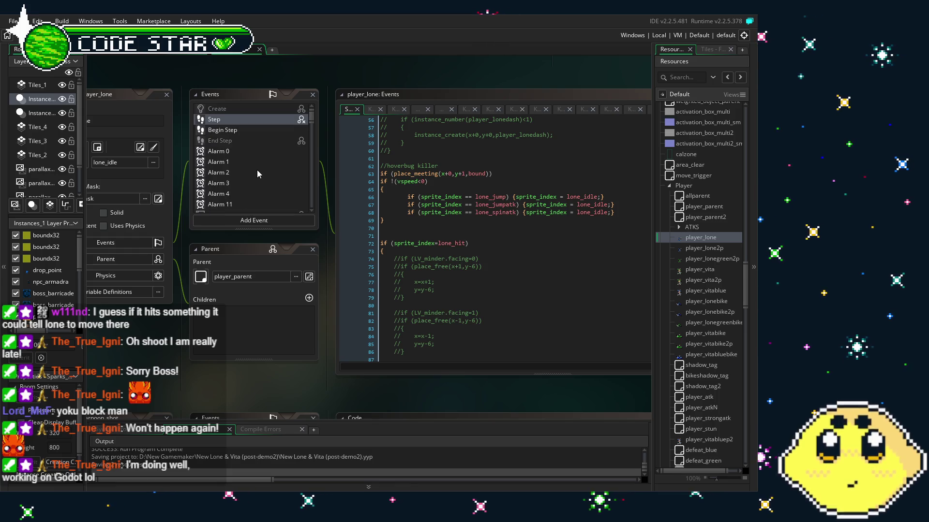
left_click(245, 130)
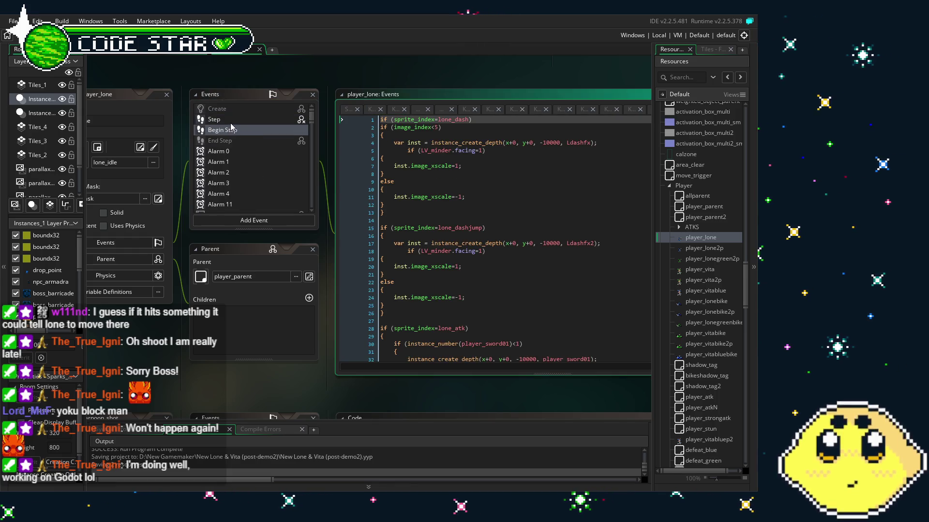
left_click(231, 123)
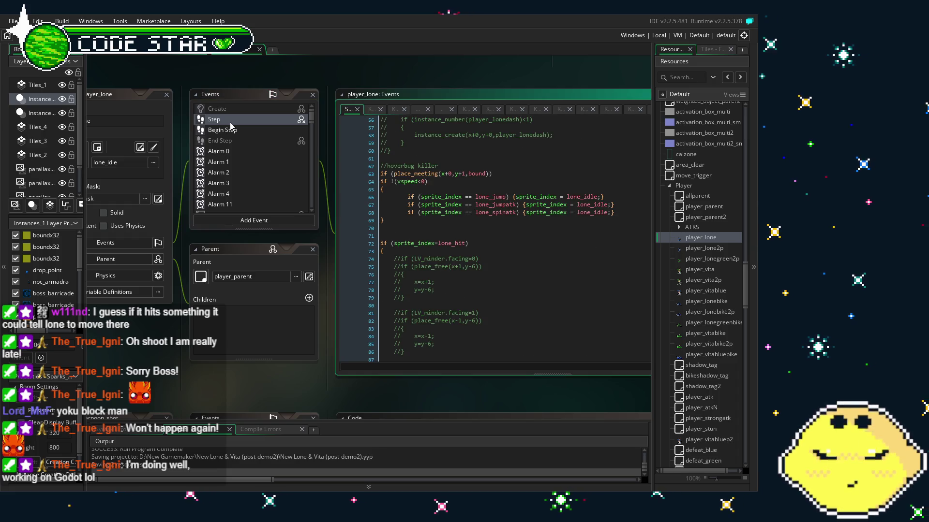
Scroll the workspace back over to harpoon_shot and its Create code
scroll(253, 176, "down", 3)
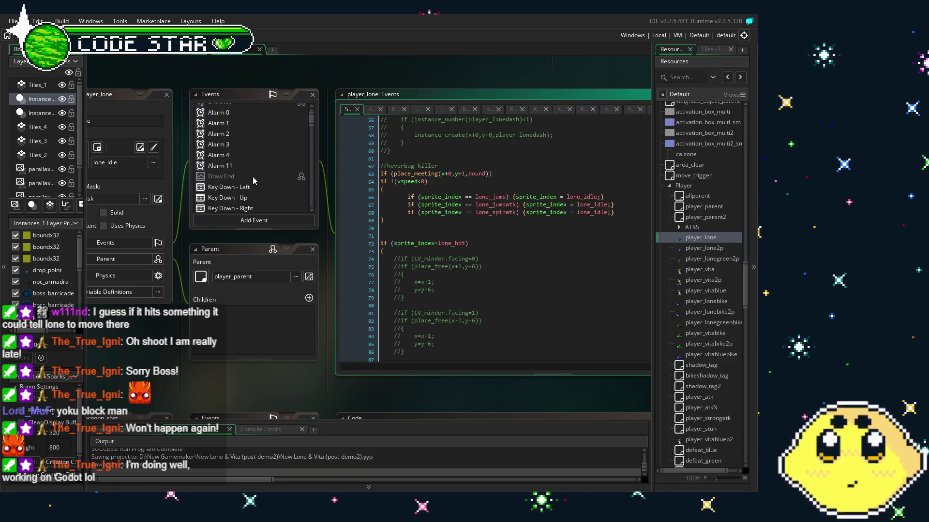
scroll(252, 176, "down", 2)
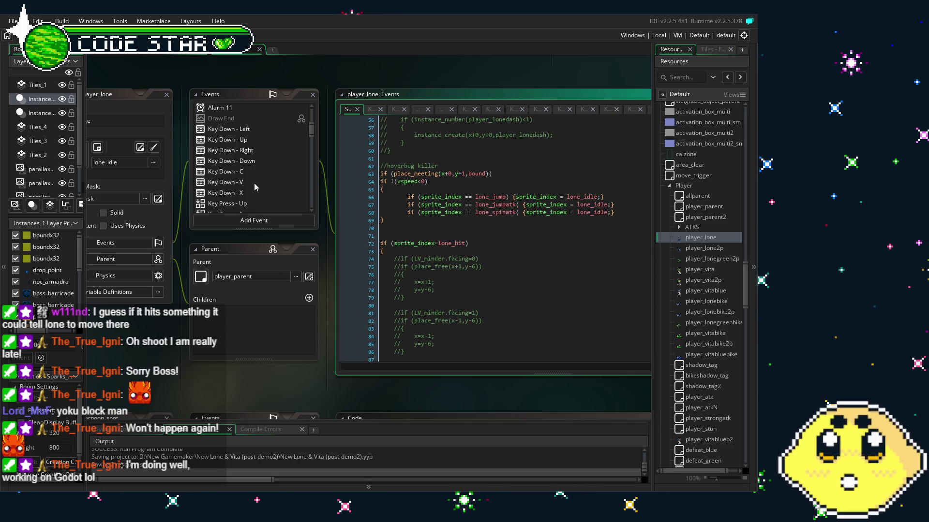
scroll(259, 193, "down", 5)
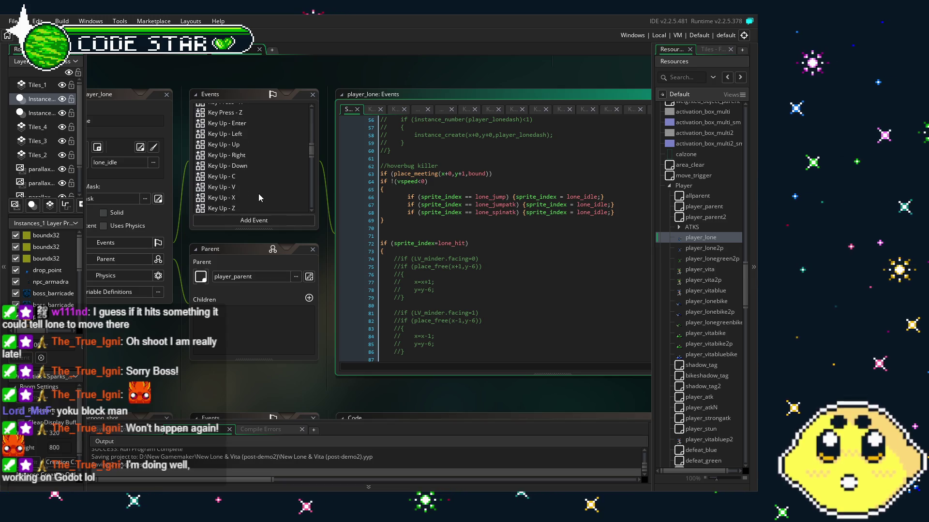
scroll(258, 193, "down", 3)
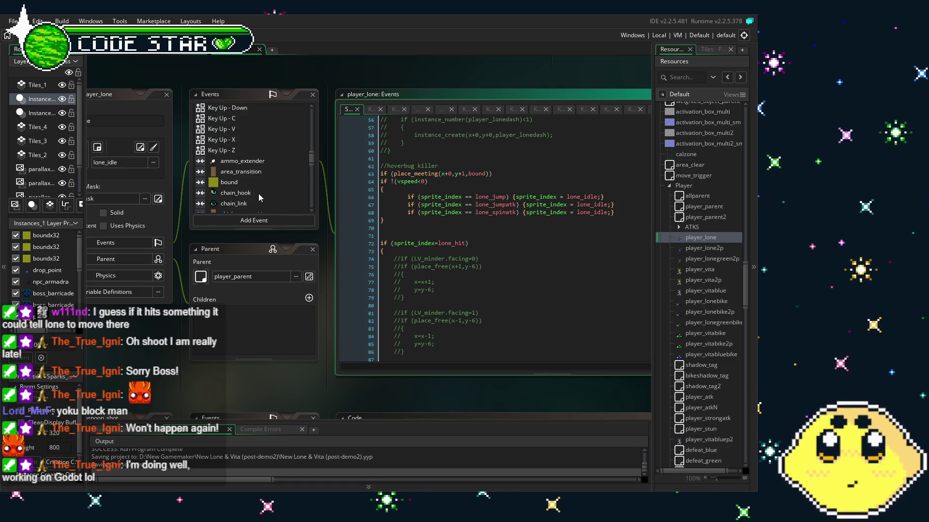
scroll(258, 193, "up", 5)
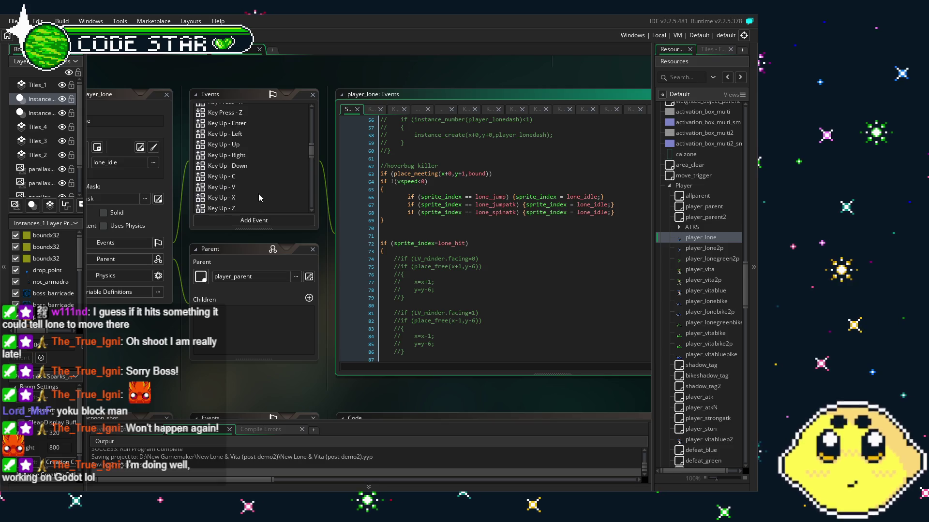
scroll(259, 194, "up", 2)
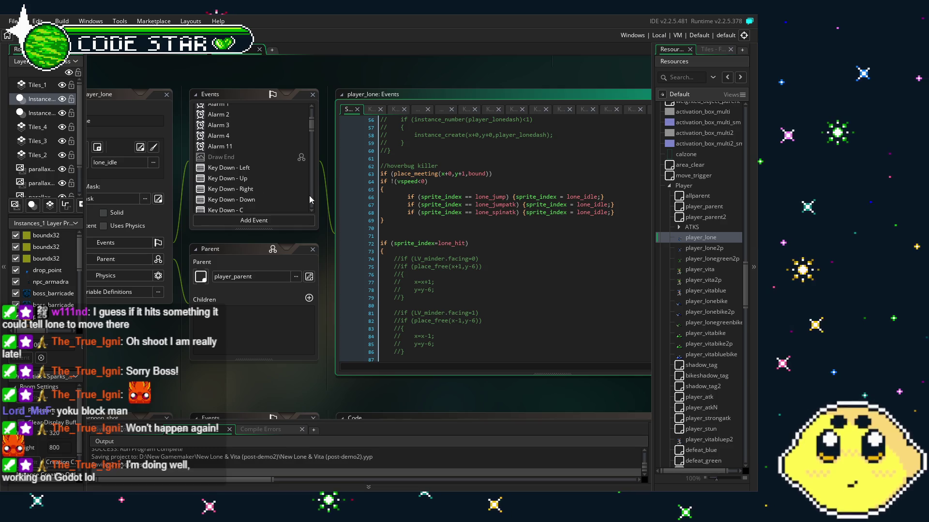
scroll(544, 351, "down", 5)
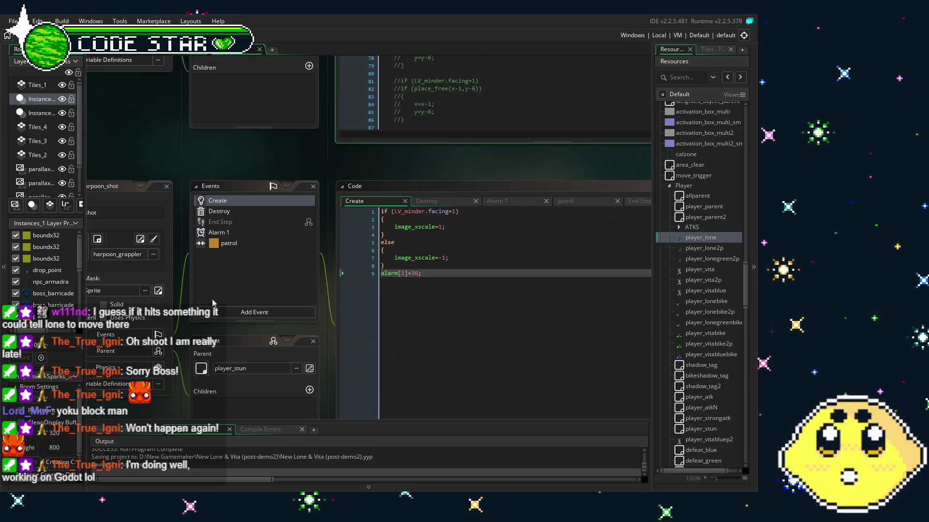
Add a Collision > Enemy > enemy_parent event to harpoon_shot
left_click(161, 350)
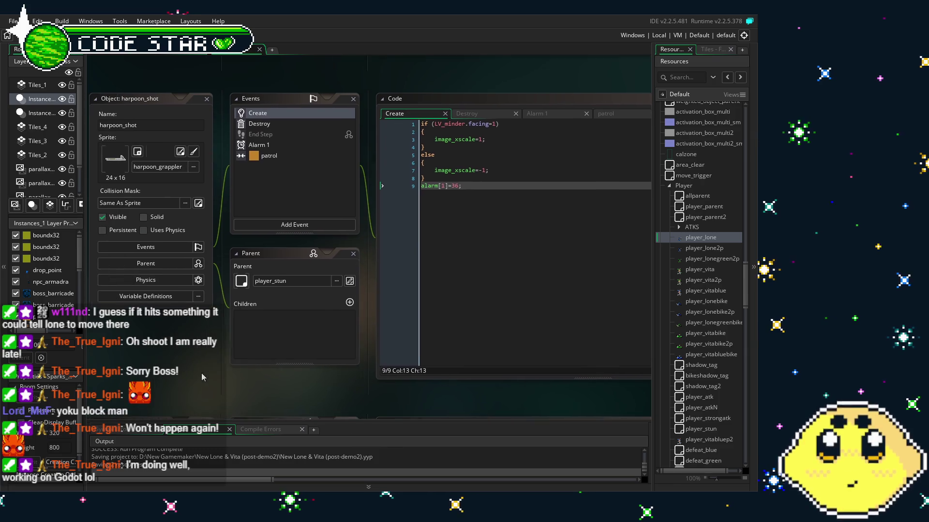
left_click(289, 225)
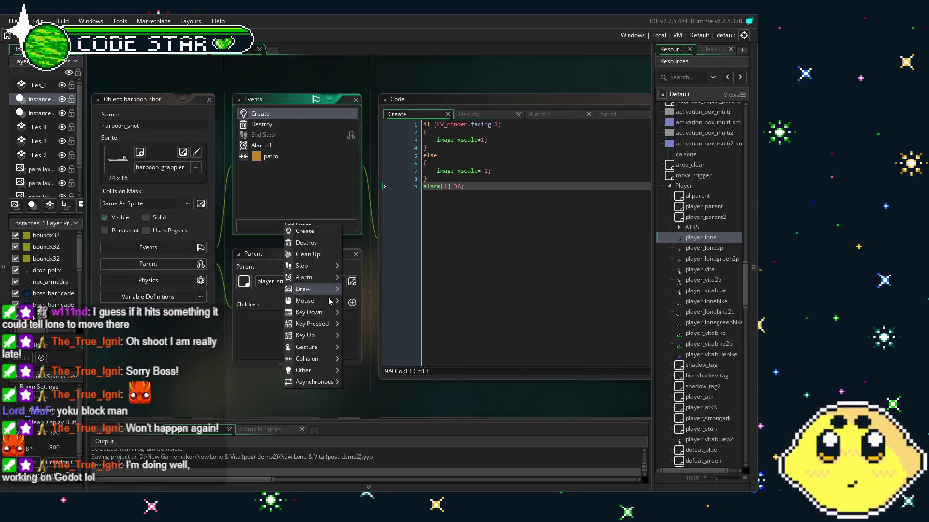
mouse_move(316, 359)
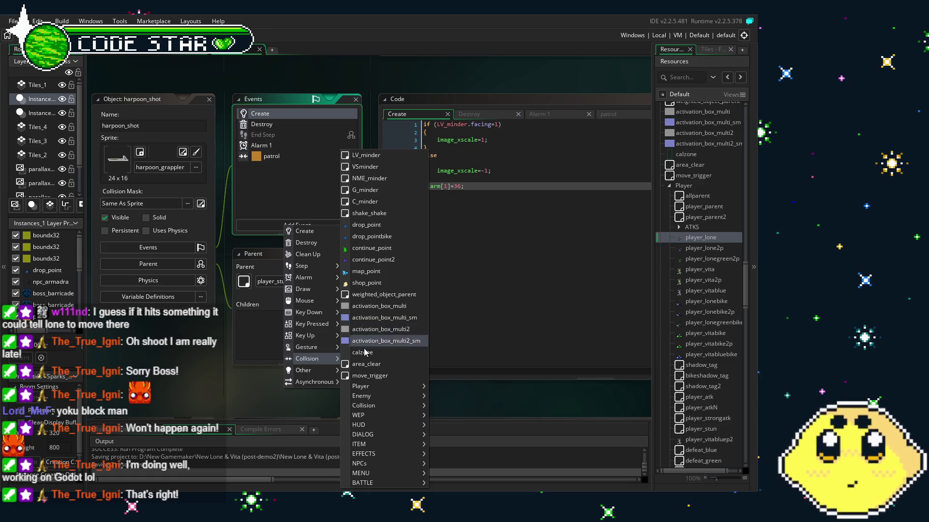
mouse_move(380, 397)
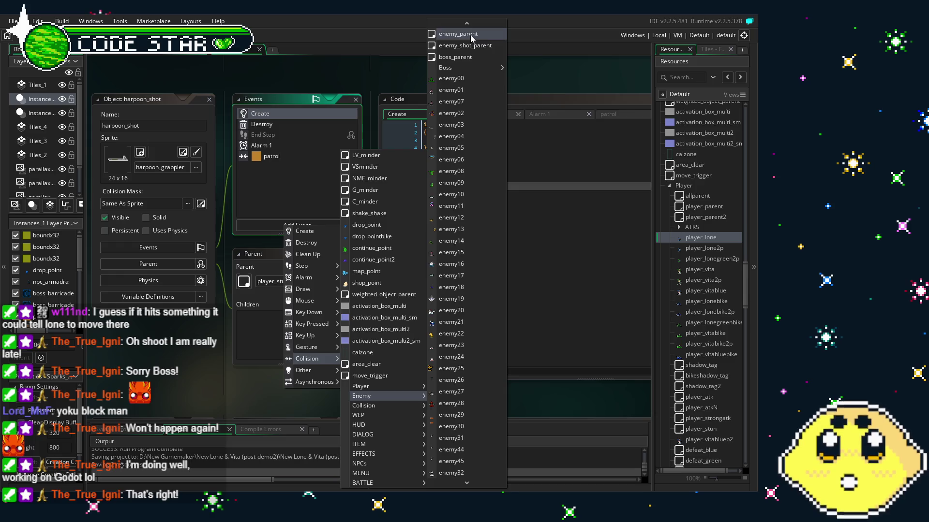
left_click(458, 34)
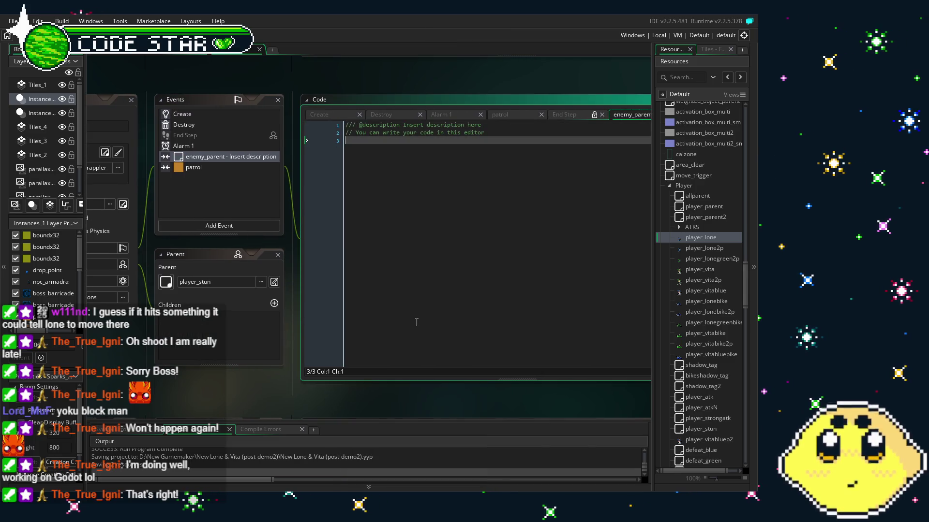
Delete all default comments from the enemy_parent collision code, leaving it empty
key("ctrl+a")
key("BackSpace")
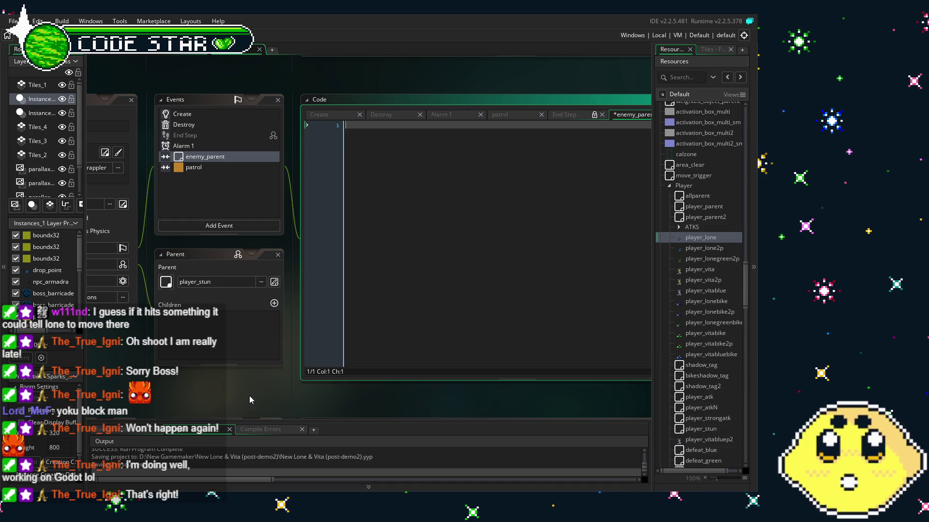
left_click_drag(244, 392, 210, 391)
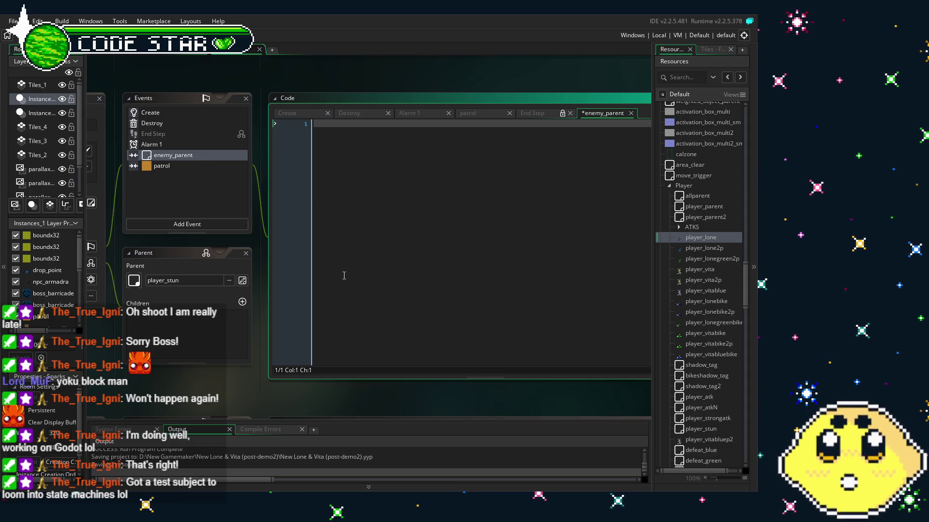
left_click_drag(344, 276, 334, 277)
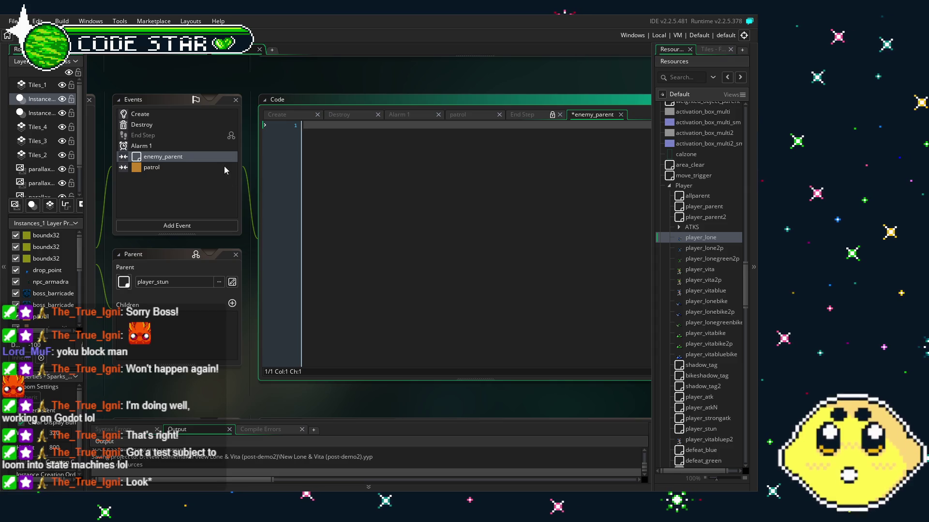
mouse_move(145, 245)
left_mouse_down()
mouse_move(276, 245)
mouse_move(240, 246)
left_mouse_up()
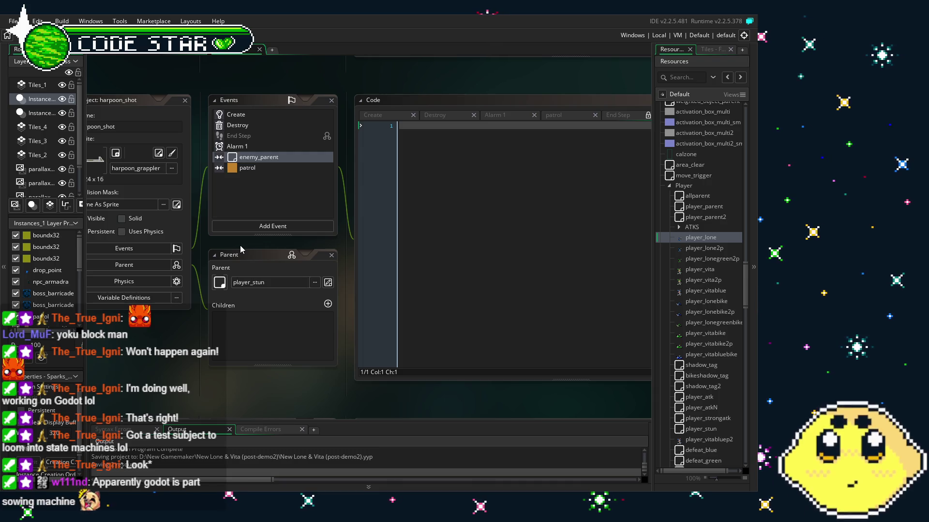
Insert harpooned=0; as the first line of harpoon_shot's Create code
left_click(236, 114)
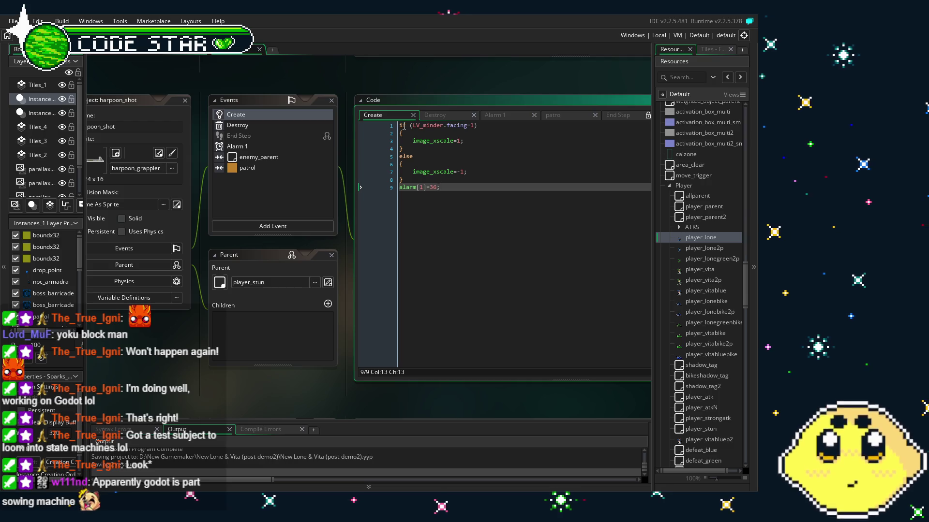
key("ctrl+Home")
key("Return")
key("Up")
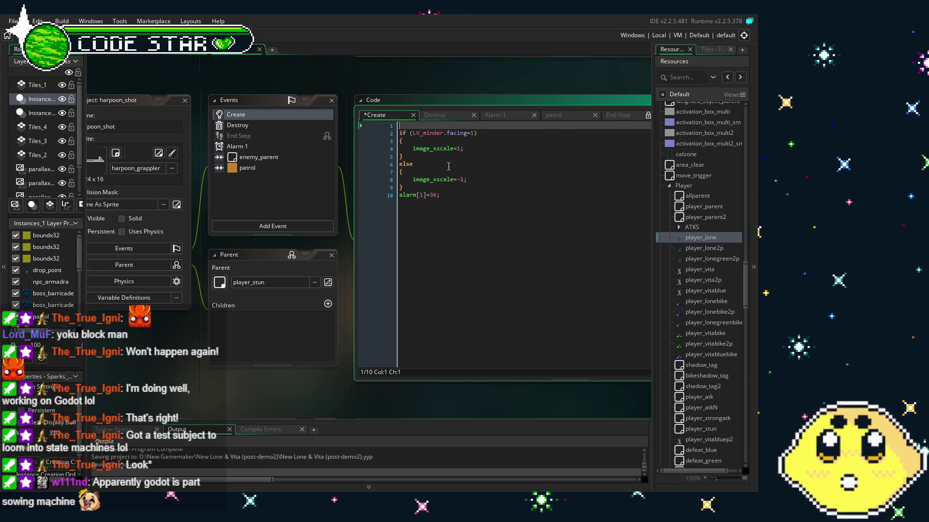
key("Return")
key("Up")
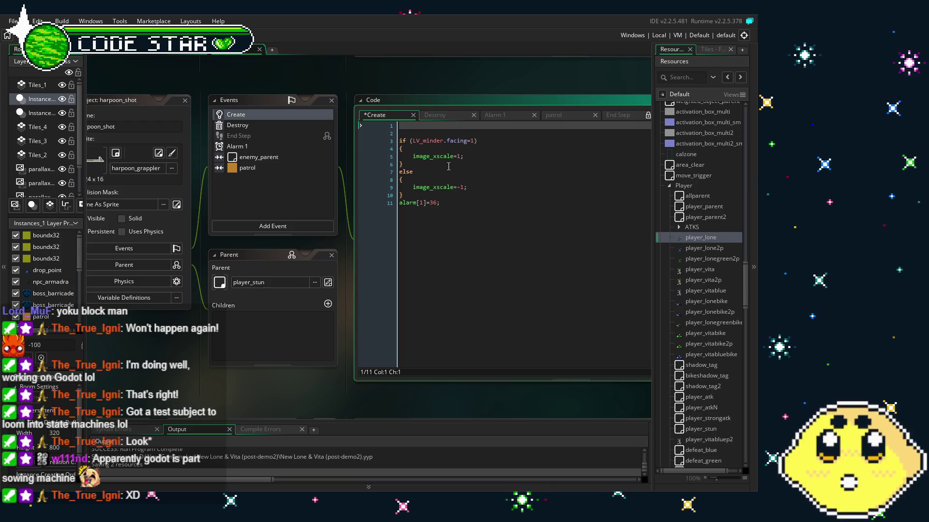
type("speared")
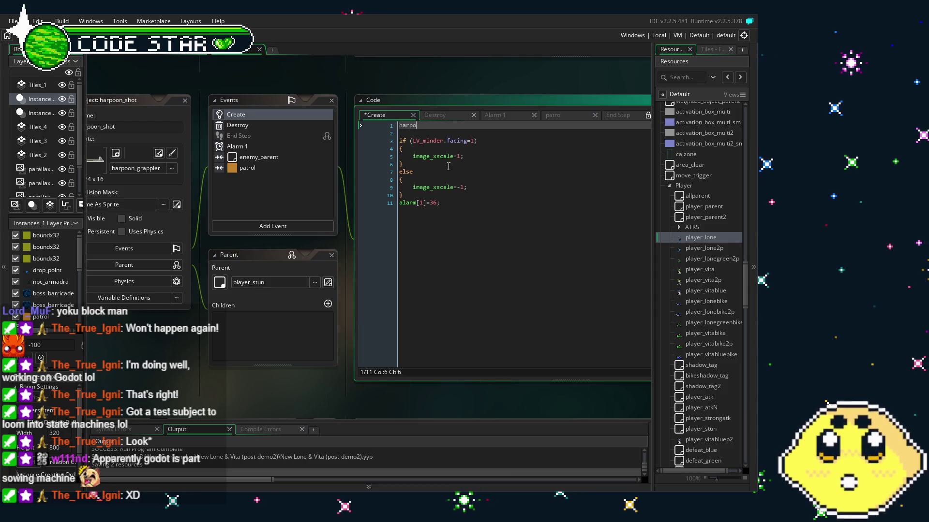
type("0;")
Save, then write harpooned=1; in the enemy_parent collision code
key("ctrl+s")
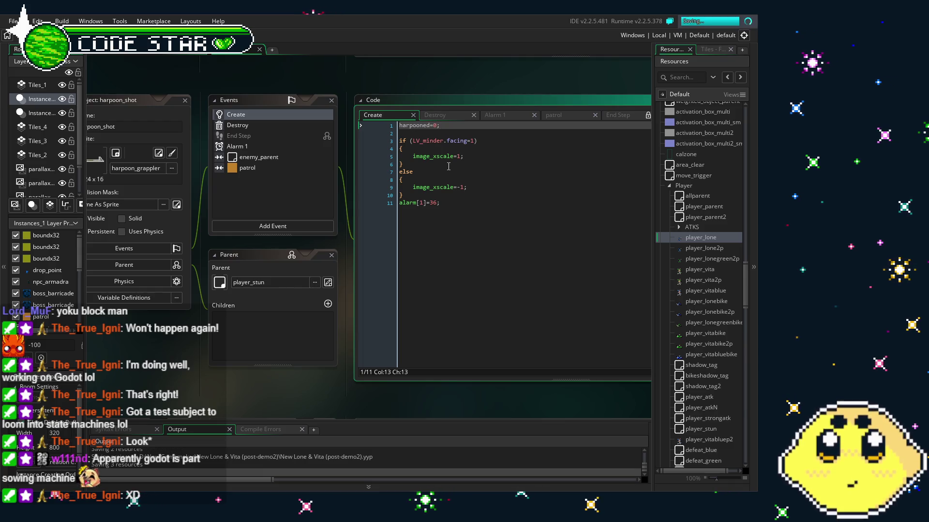
double_click(259, 157)
type("harpooned=1;")
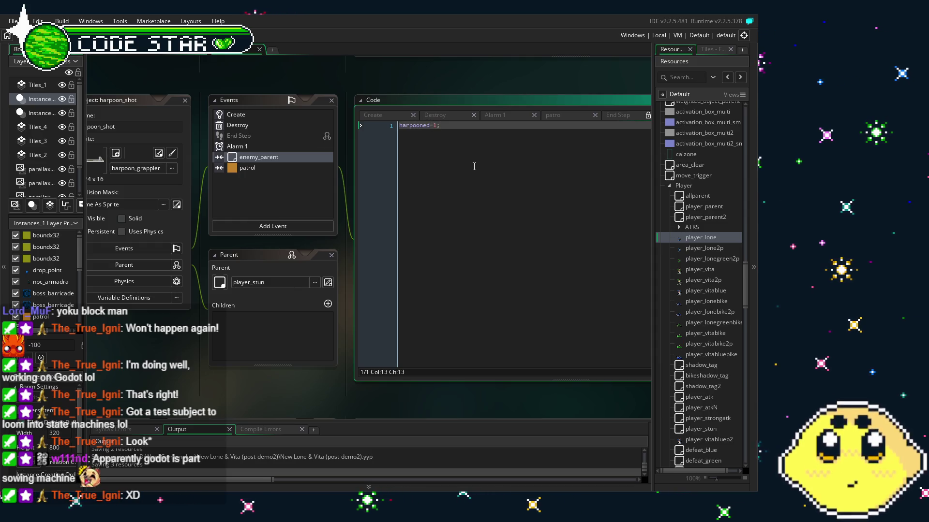
Wrap harpooned=1; inside an if (harpooned=0){ } block in the collision code
key("Home")
key("Return")
key("Up")
type("if (ha")
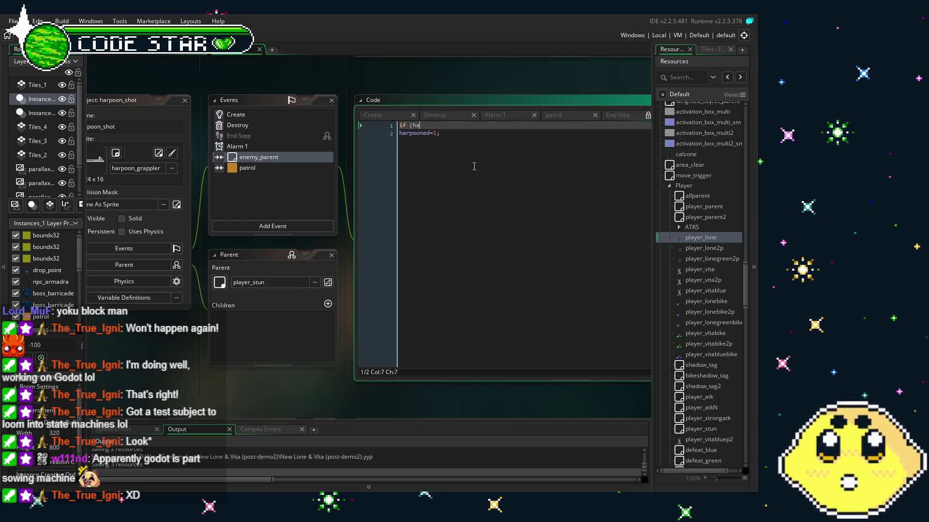
type("rpooned=0")
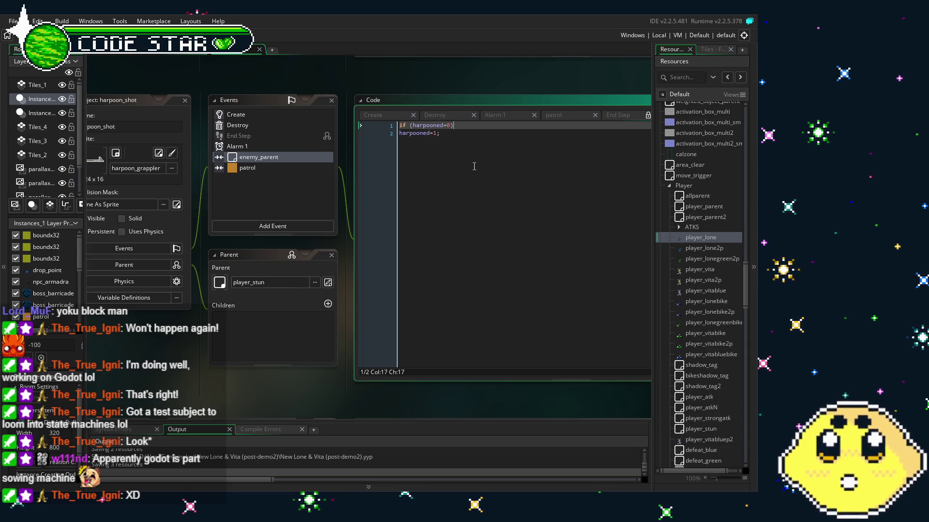
type("){")
key("Down")
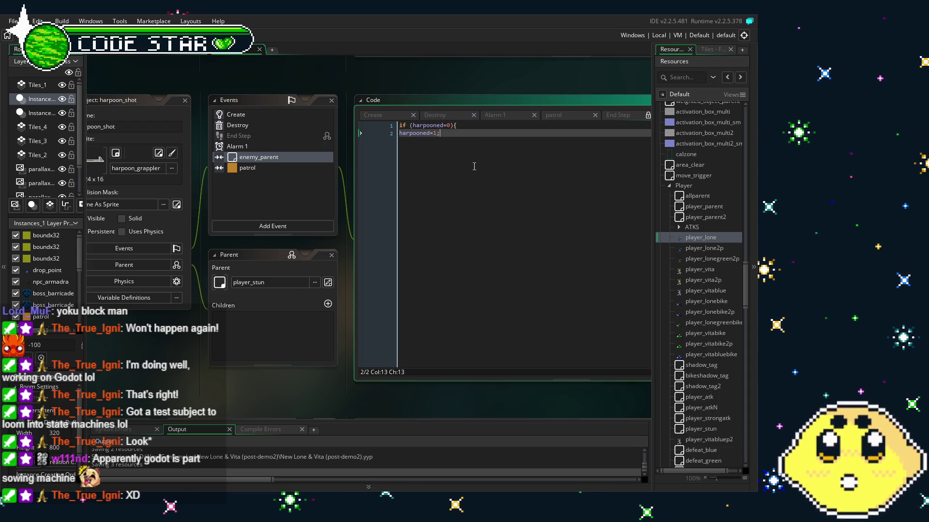
key("Return")
type("}{")
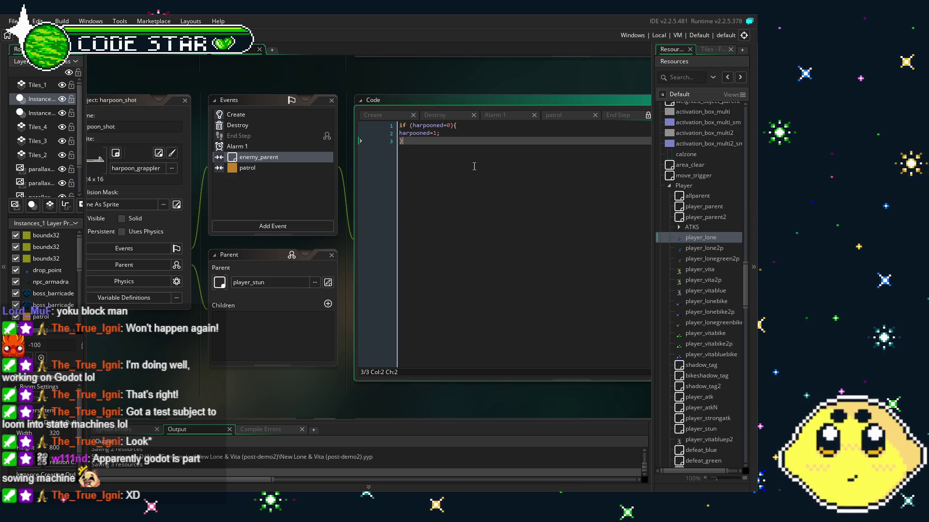
left_click(457, 130)
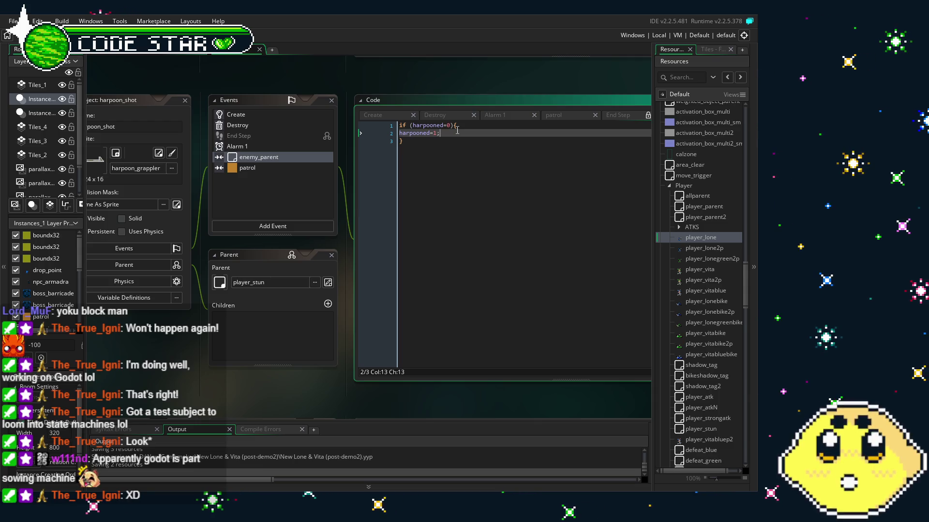
key("Return")
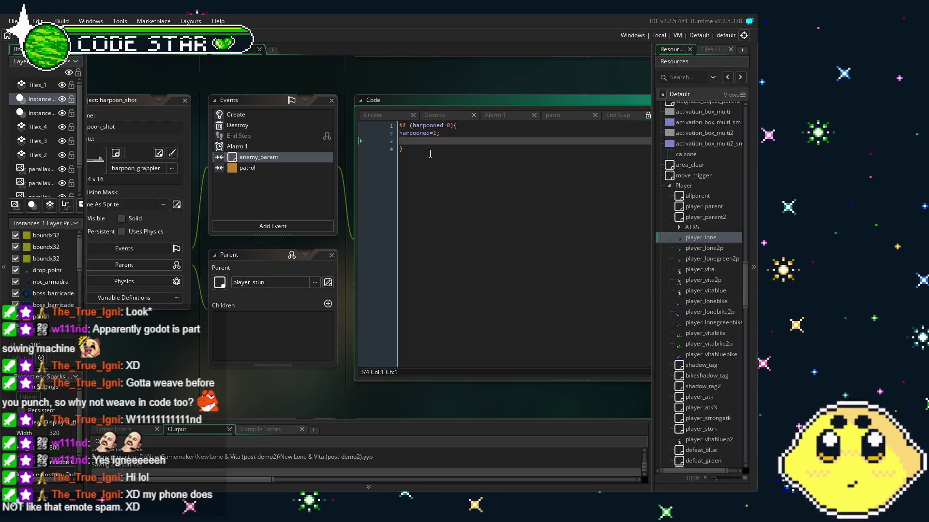
left_click(242, 118)
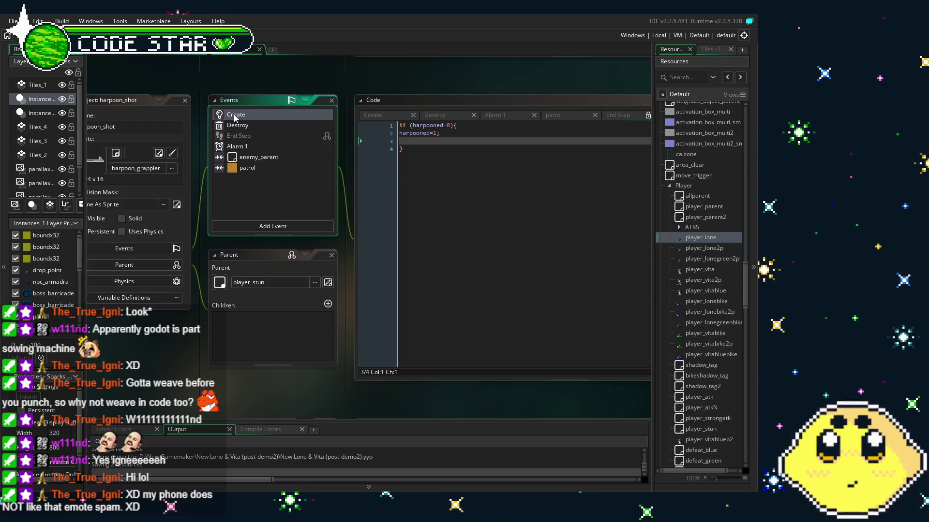
mouse_move(269, 387)
left_mouse_down()
mouse_move(332, 381)
mouse_move(318, 381)
left_mouse_up()
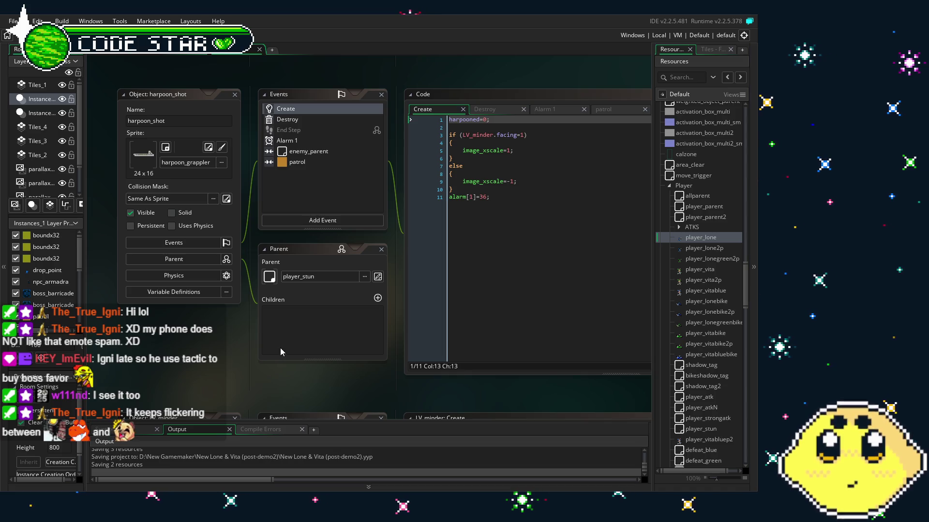
left_click_drag(249, 401, 190, 388)
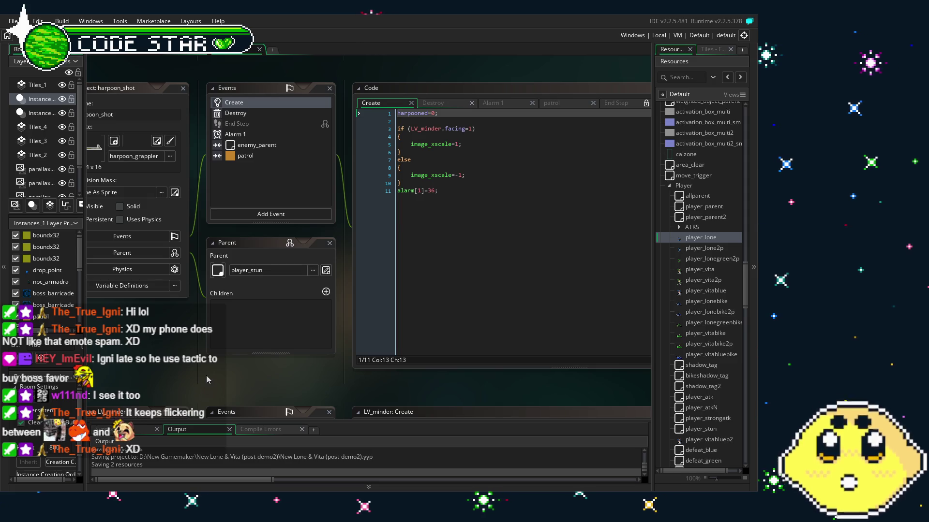
left_click(256, 145)
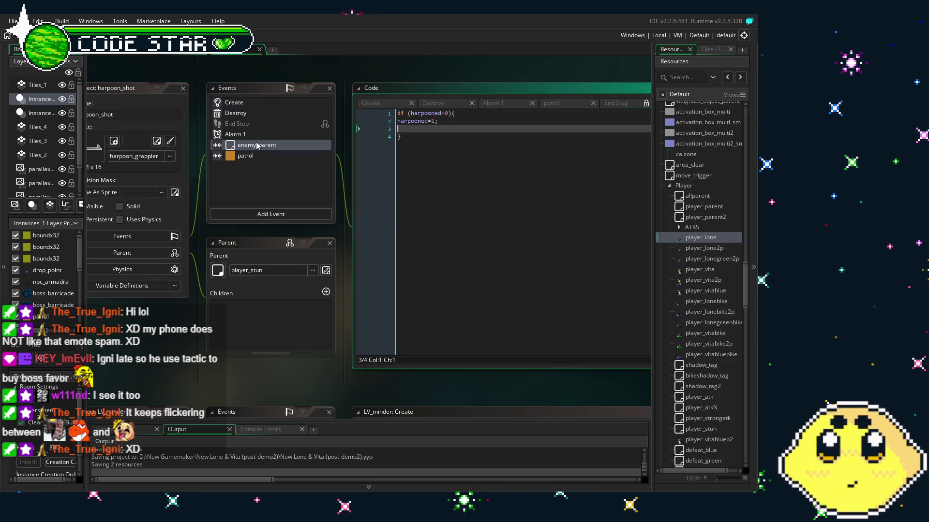
left_click(426, 201)
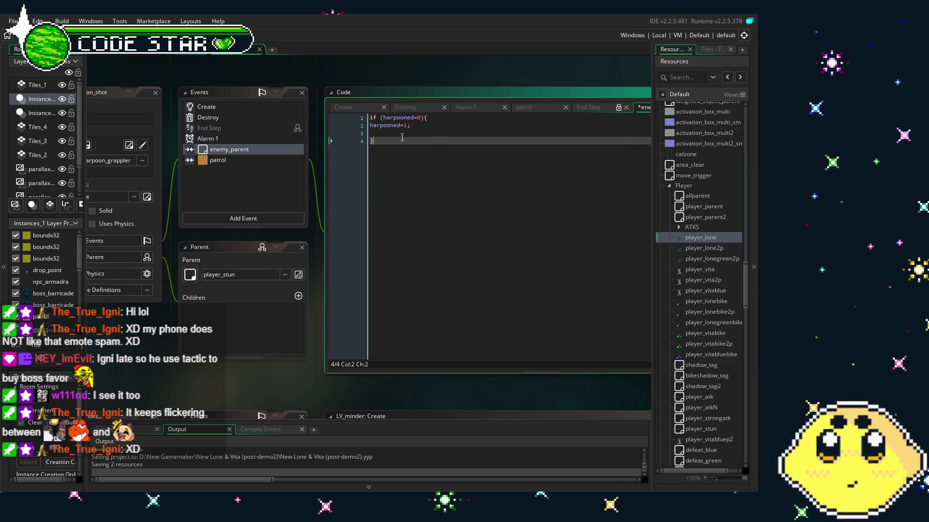
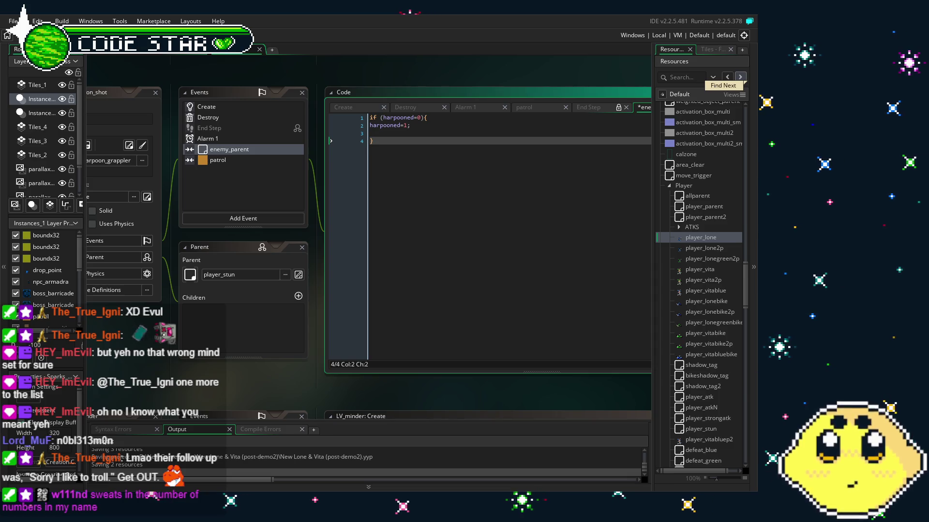
Look over harpoon_shot's Create code and show its still-empty Destroy event
left_click_drag(226, 388, 196, 395)
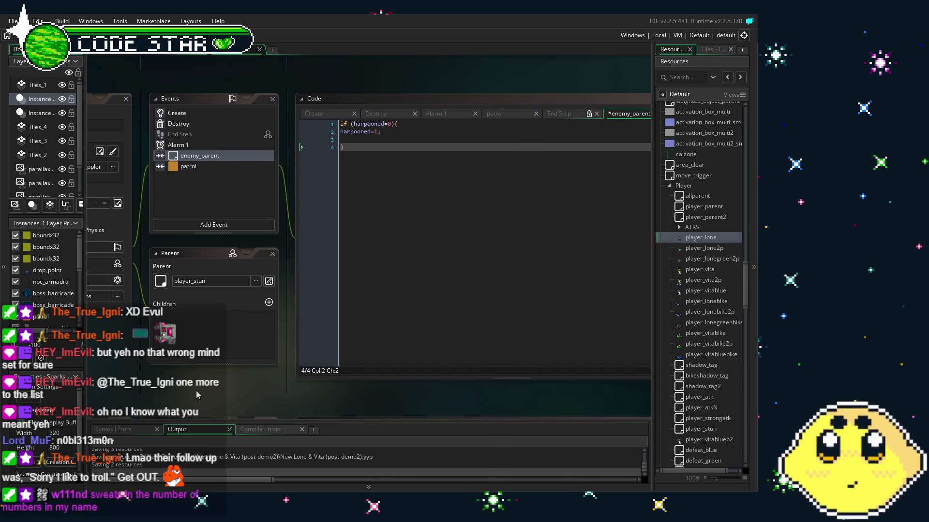
left_click(359, 139)
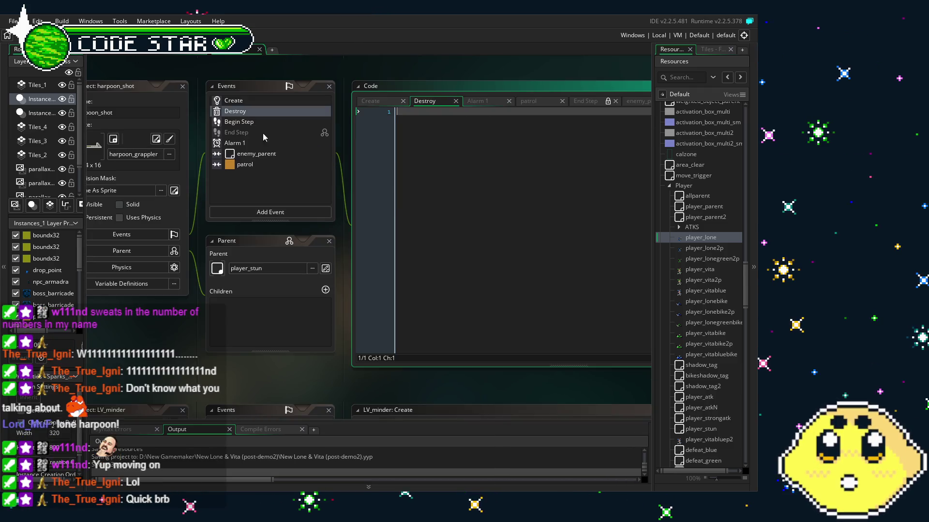
left_click_drag(179, 355, 159, 354)
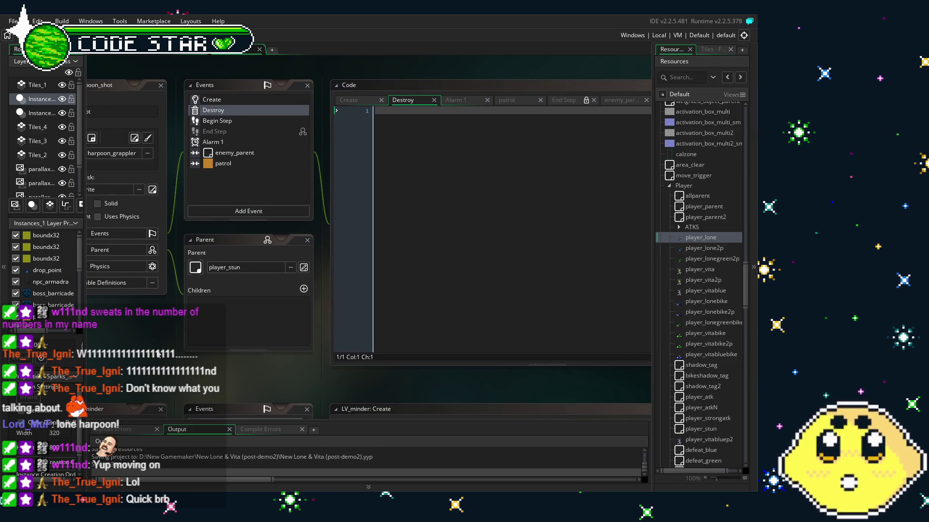
left_click(234, 102)
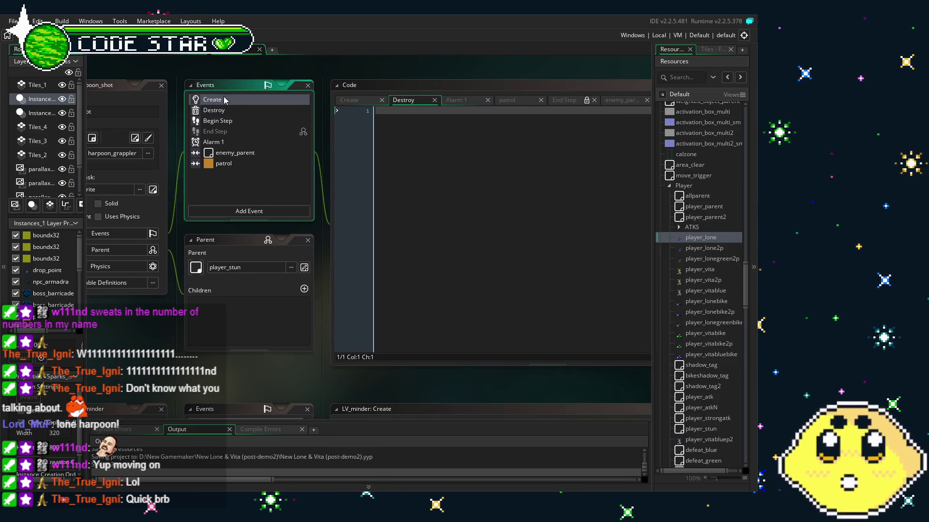
left_click(232, 113)
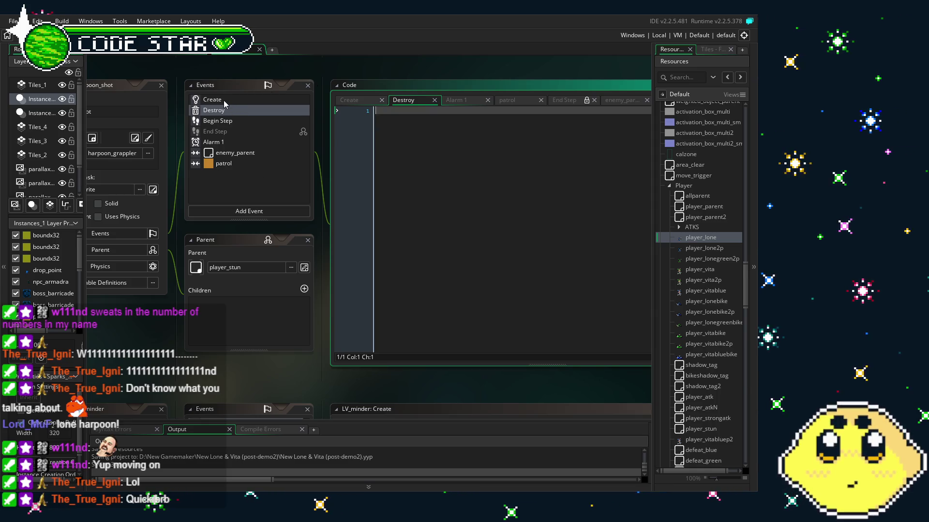
left_click(237, 100)
Read the Begin Step instance_nearest player_lone code, then show the enemy_parent collision code
left_click(239, 121)
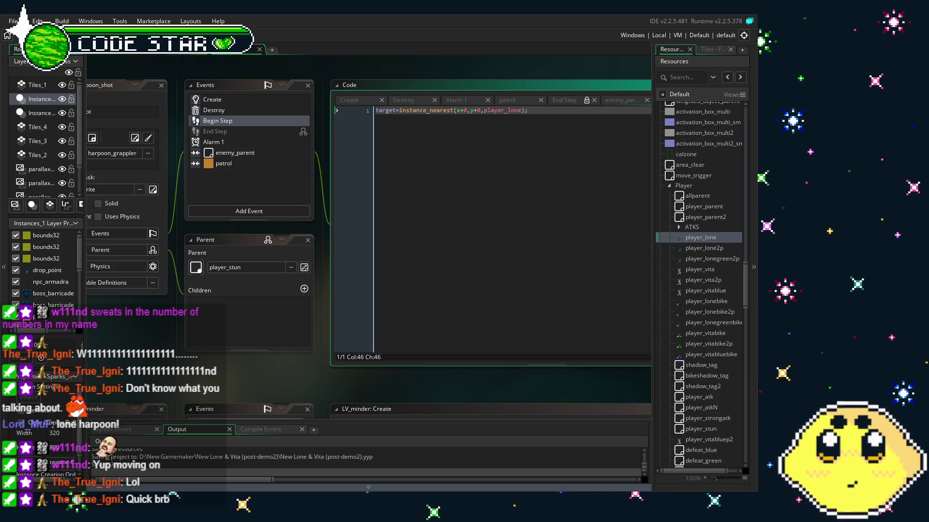
left_click_drag(325, 393, 294, 394)
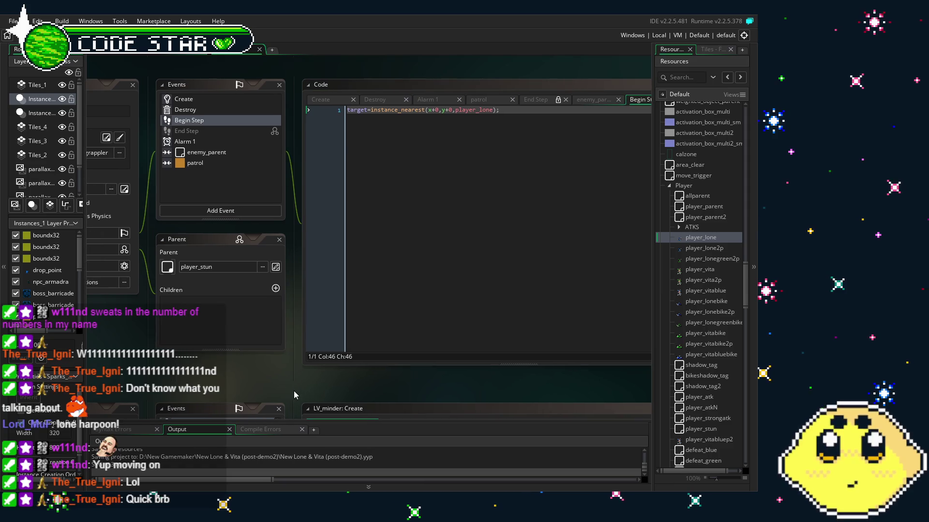
left_click(387, 265)
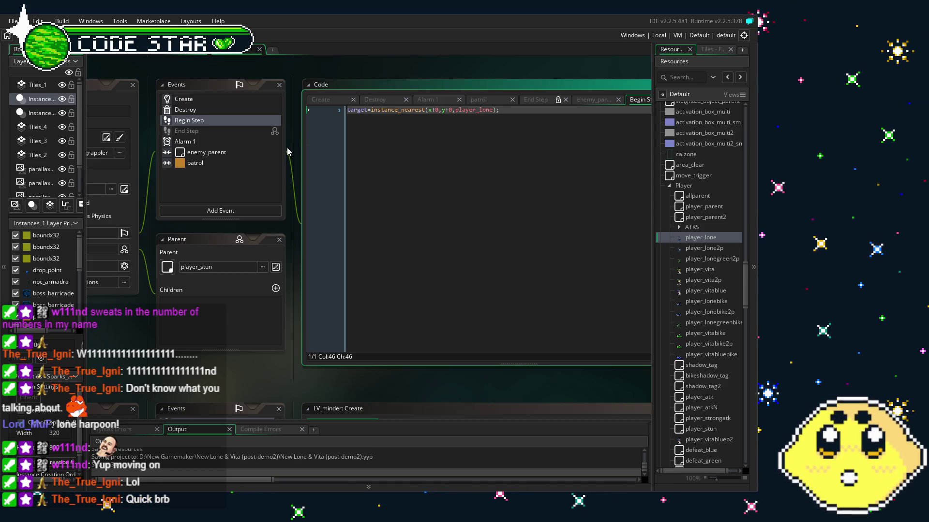
left_click(211, 153)
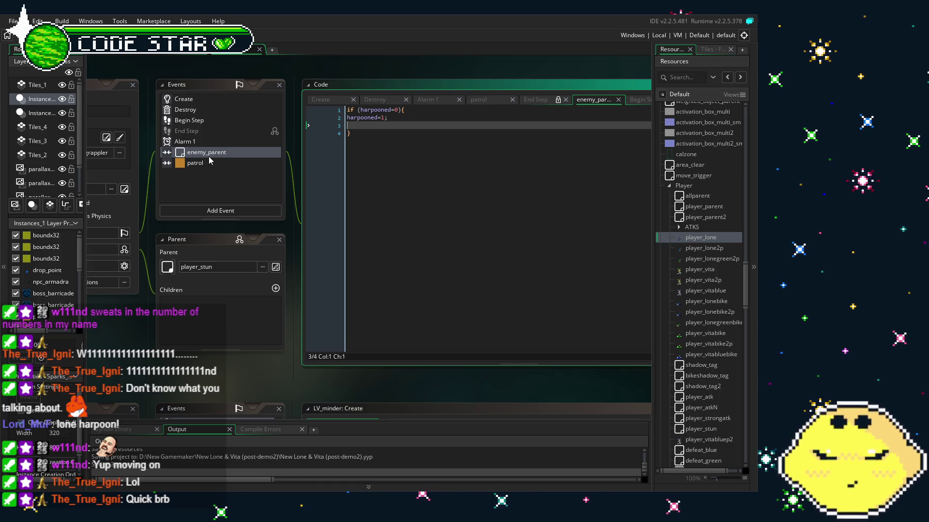
left_click(194, 120)
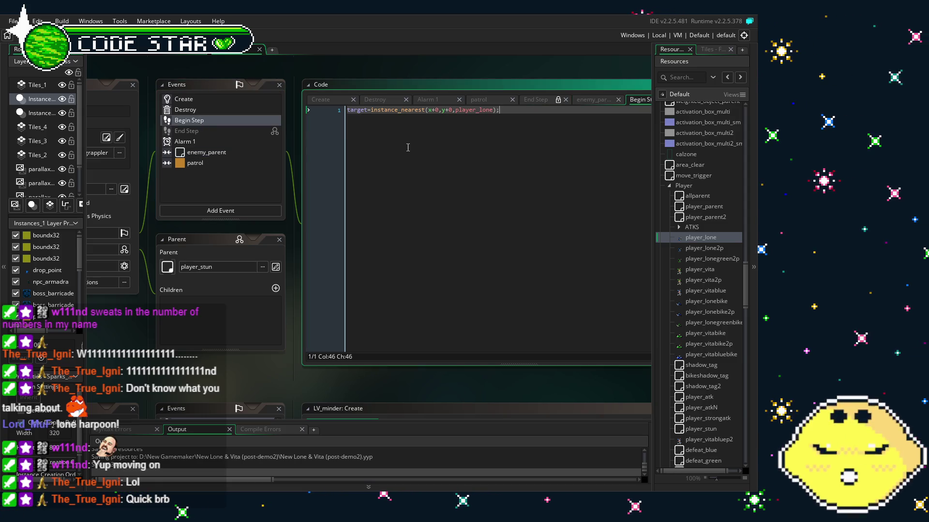
left_click(193, 143)
left_click(238, 152)
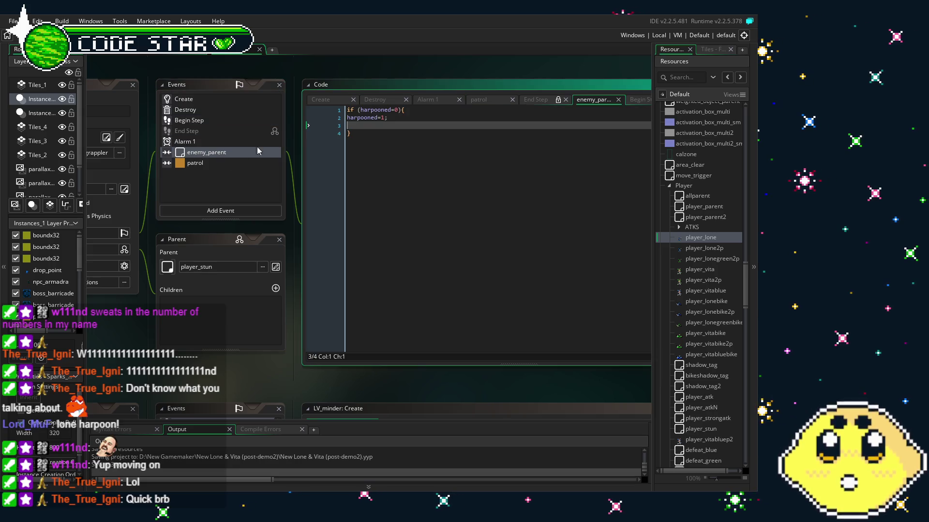
left_click(390, 124)
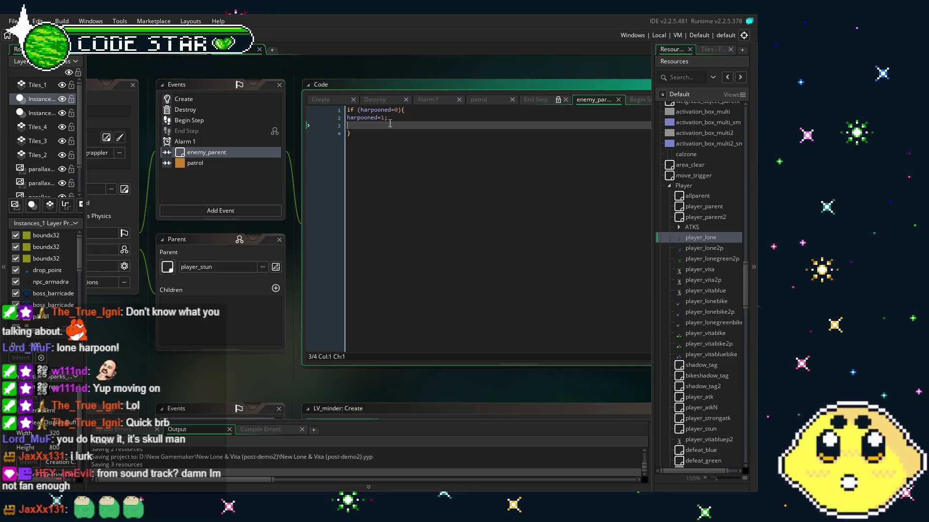
left_click(377, 194)
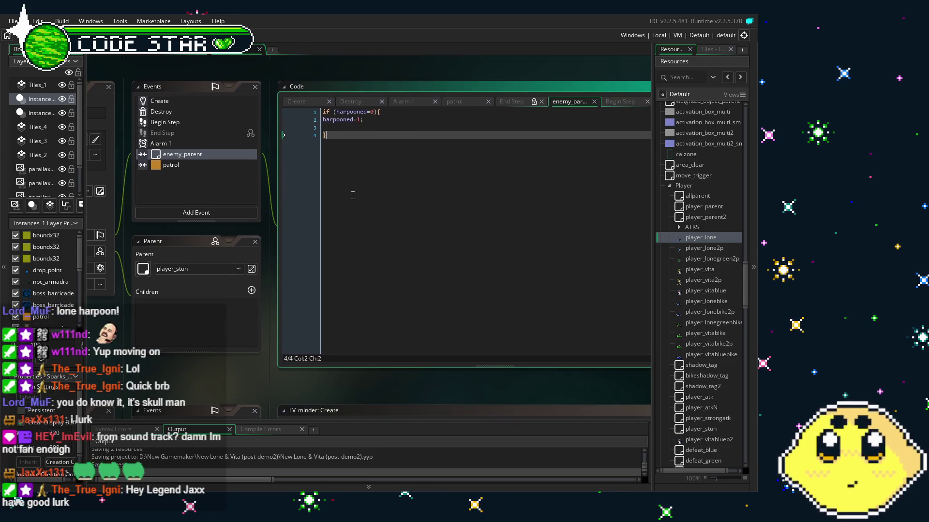
left_click(356, 128)
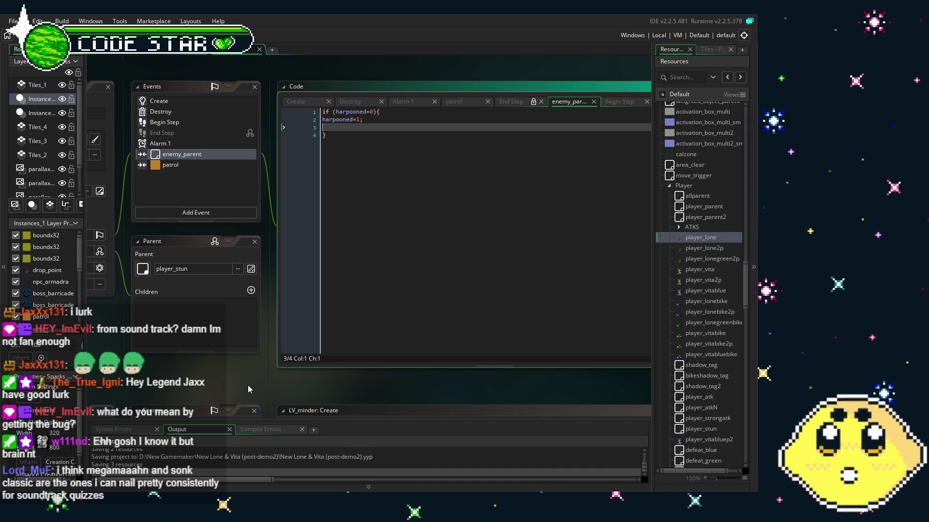
left_click_drag(234, 389, 218, 390)
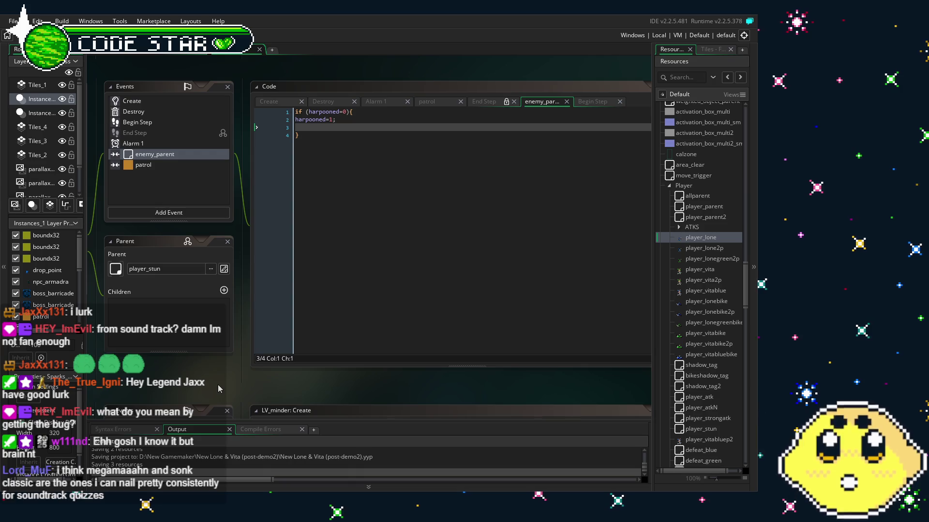
left_click(329, 130)
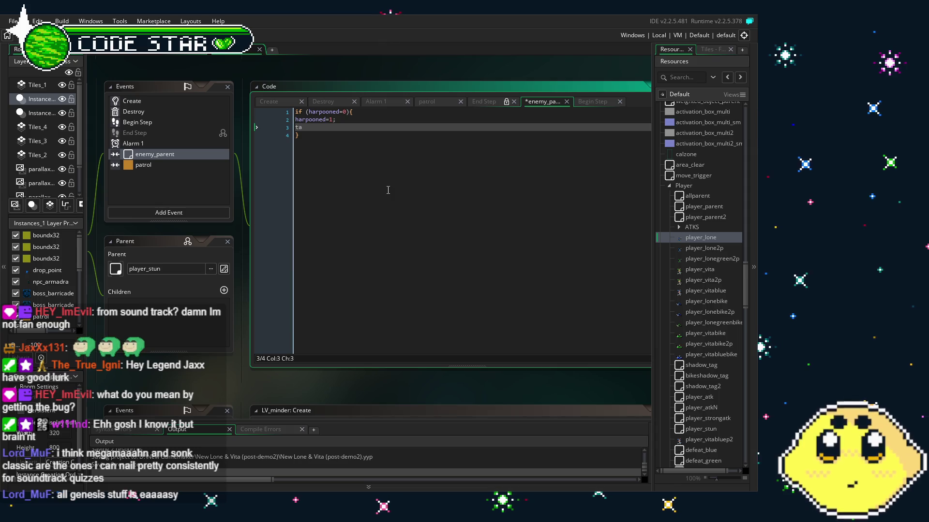
Replace the 'target' text on line 3 with move_towards_point(x+0,y+0, in the enemy_parent collision
type("target")
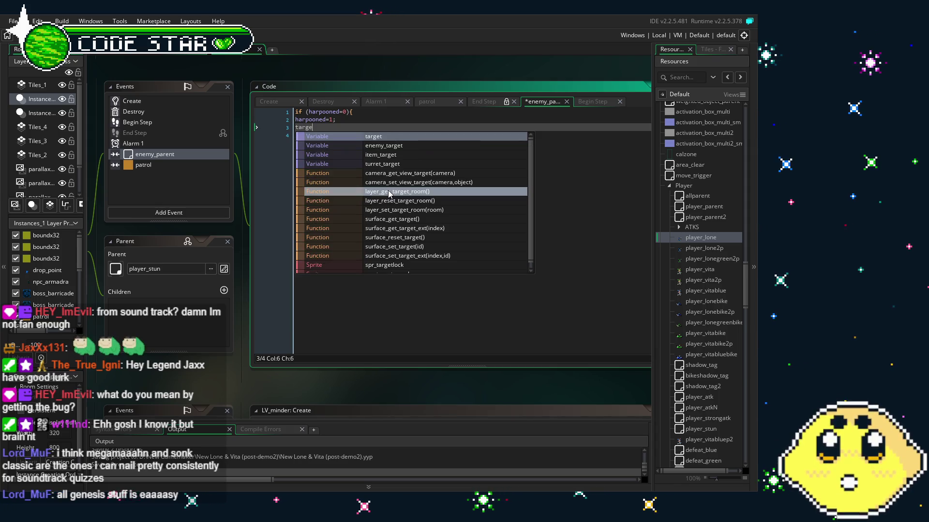
left_click(368, 139)
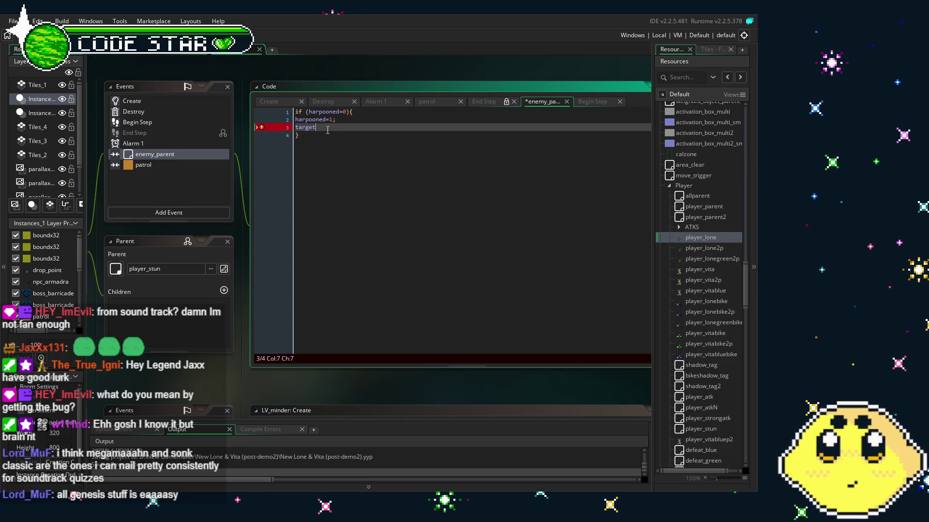
key("BackSpace")
key("BackSpace")
key("BackSpace")
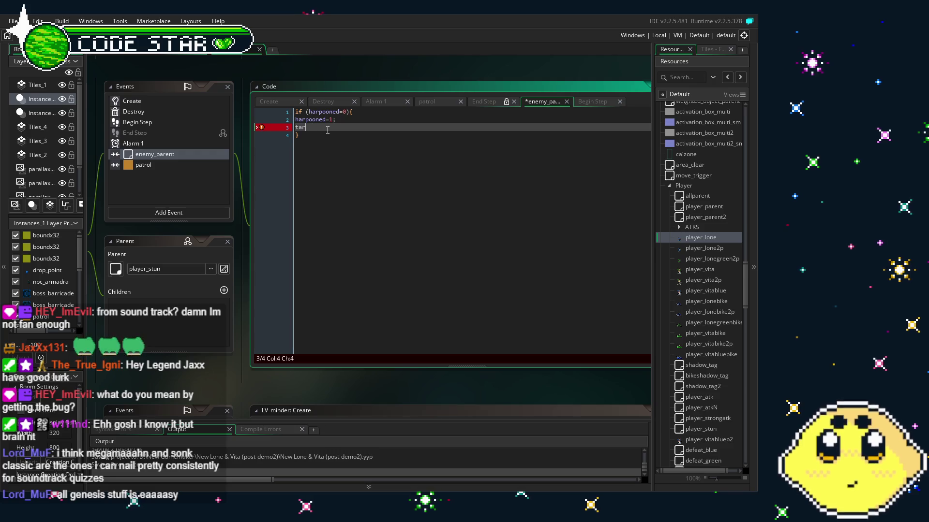
key("BackSpace")
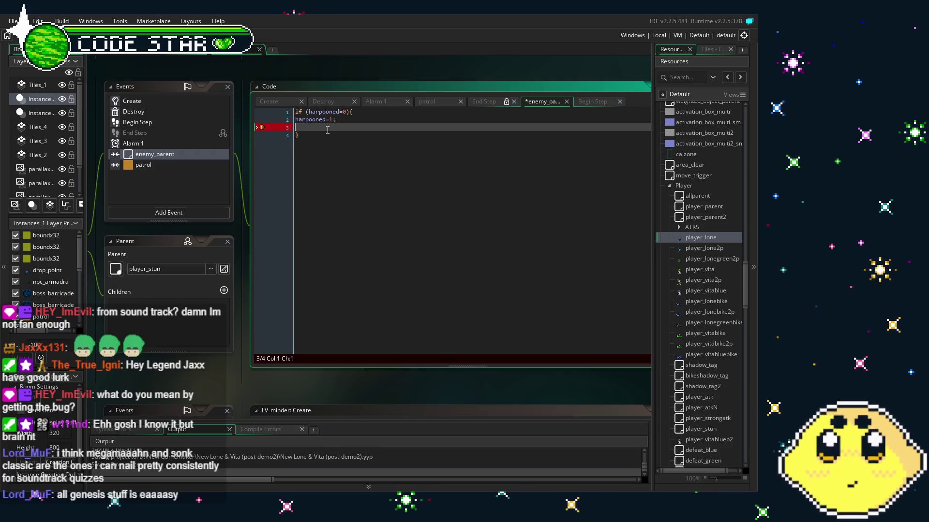
type("move_to")
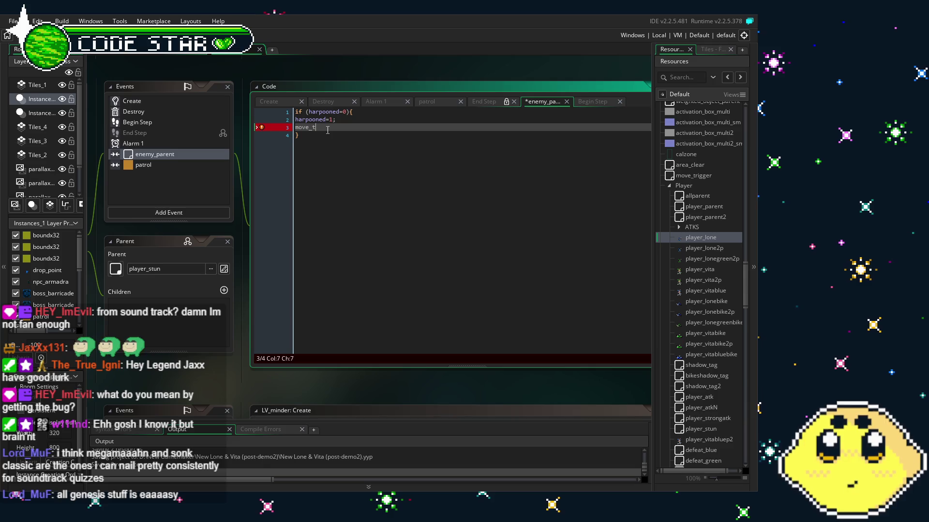
key("Return")
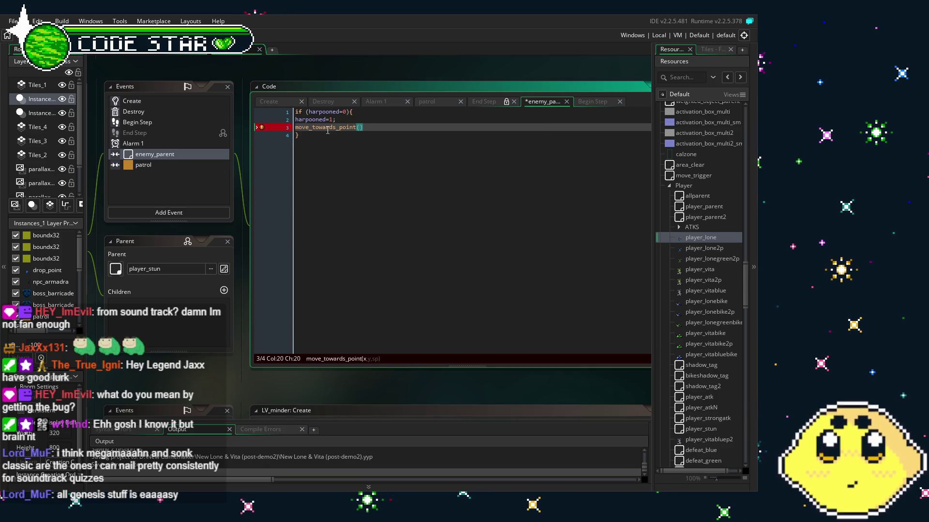
type("x+0,")
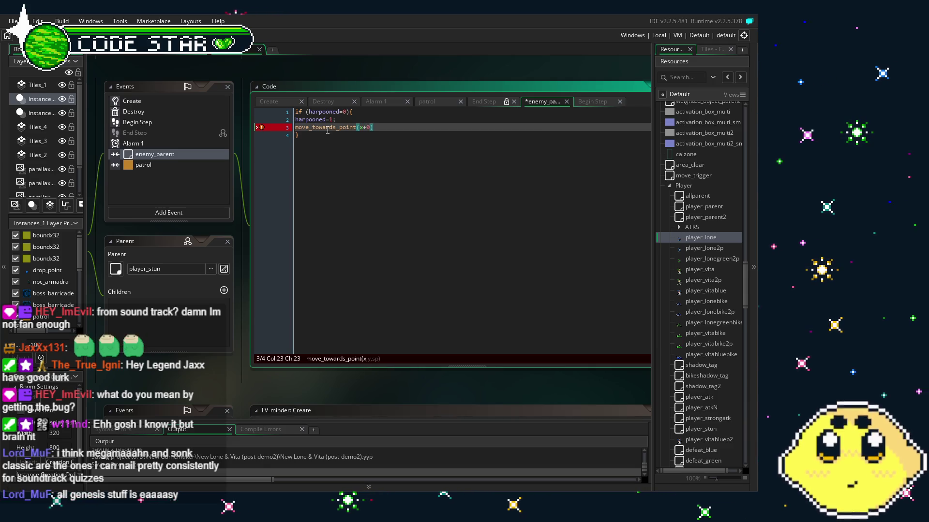
type("y+0")
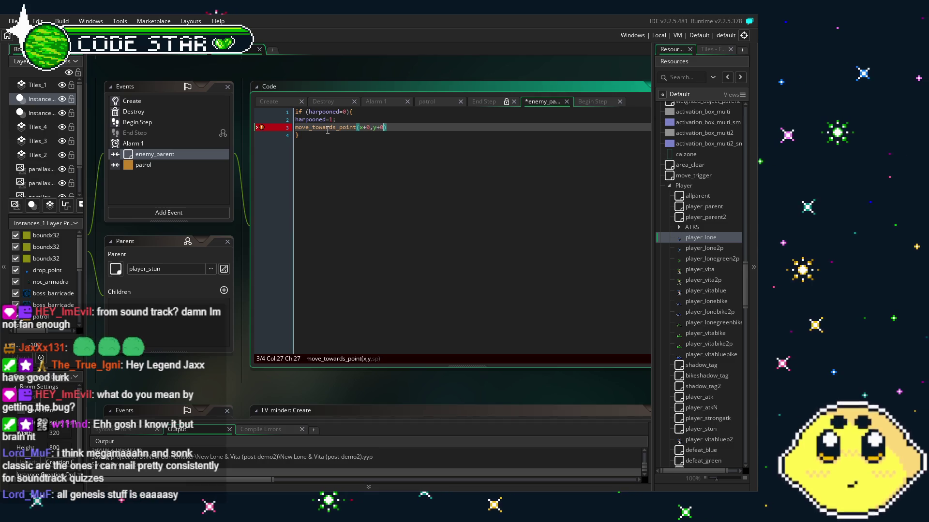
type(",")
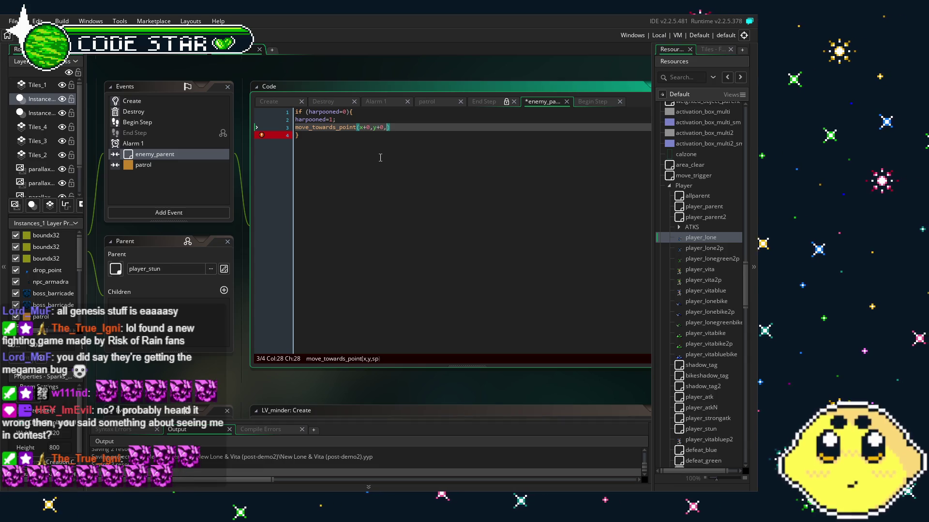
Complete the call with speed 12); and save the collision code
type("12")
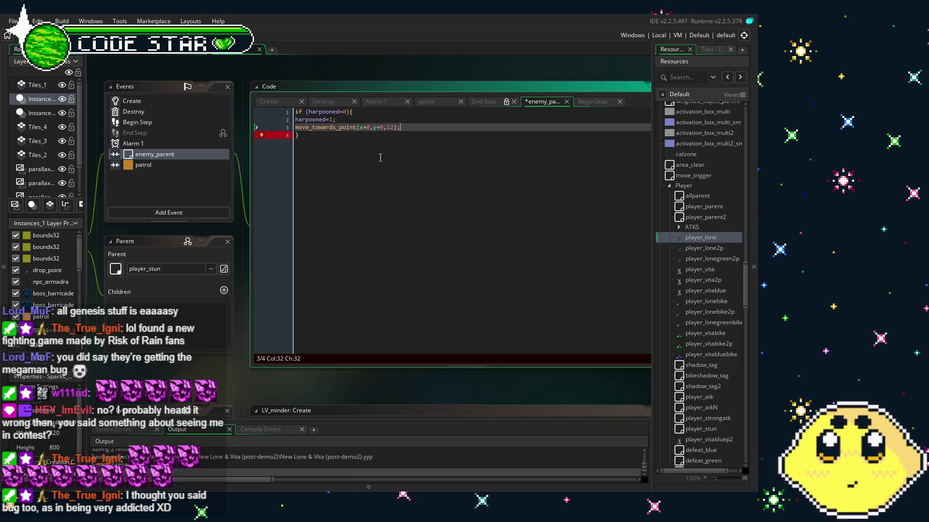
type(");")
key("ctrl+s")
left_click(359, 214)
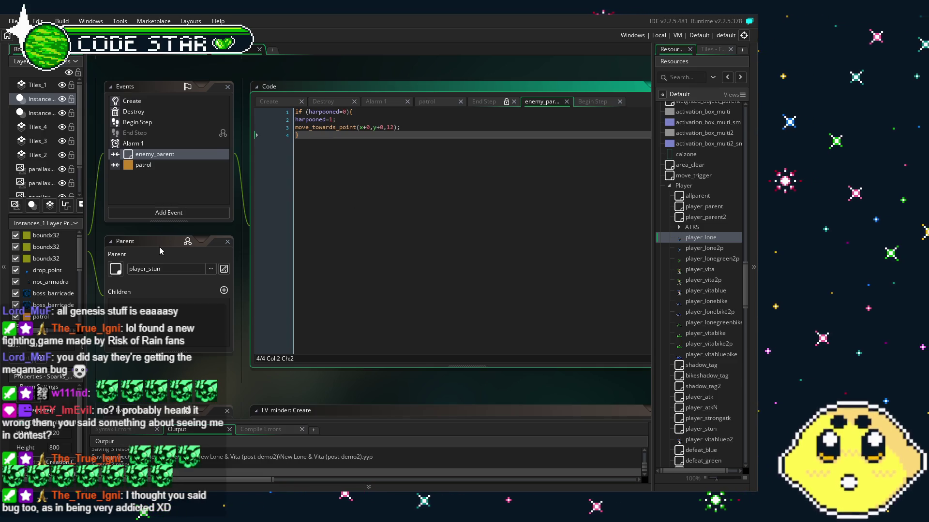
Pan the workspace right to reveal the harpoon_shot object panel and its Add Event list
left_click_drag(239, 290, 304, 288)
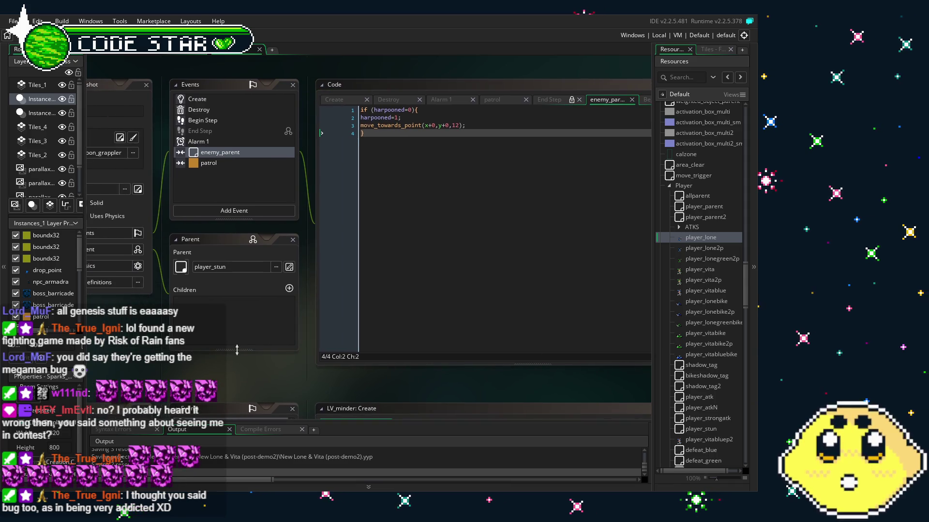
left_click_drag(279, 358, 284, 357)
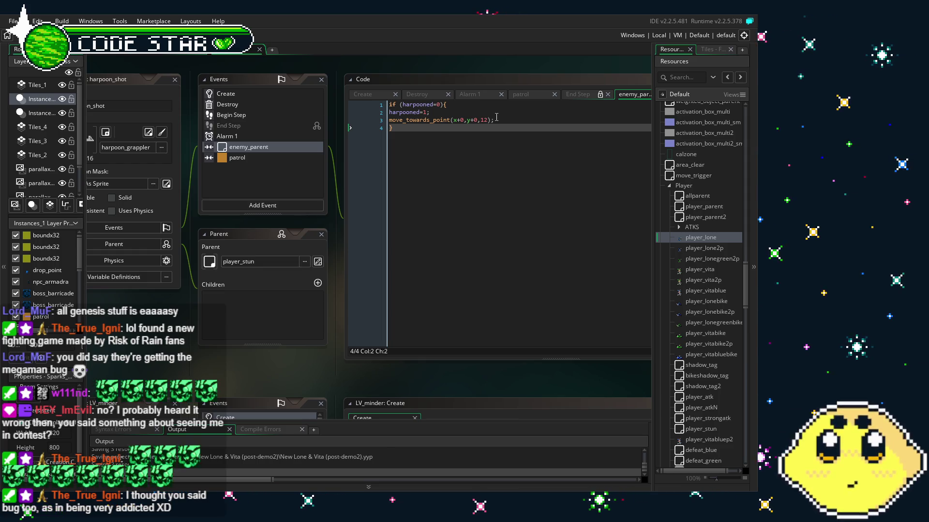
left_click(276, 206)
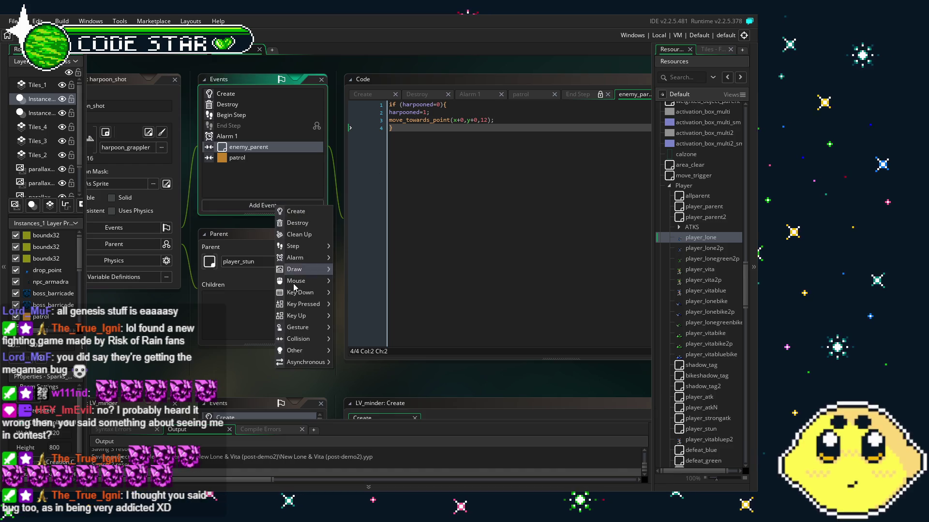
Add a Collision > player_lone event to harpoon_shot and delete its template comments
mouse_move(306, 340)
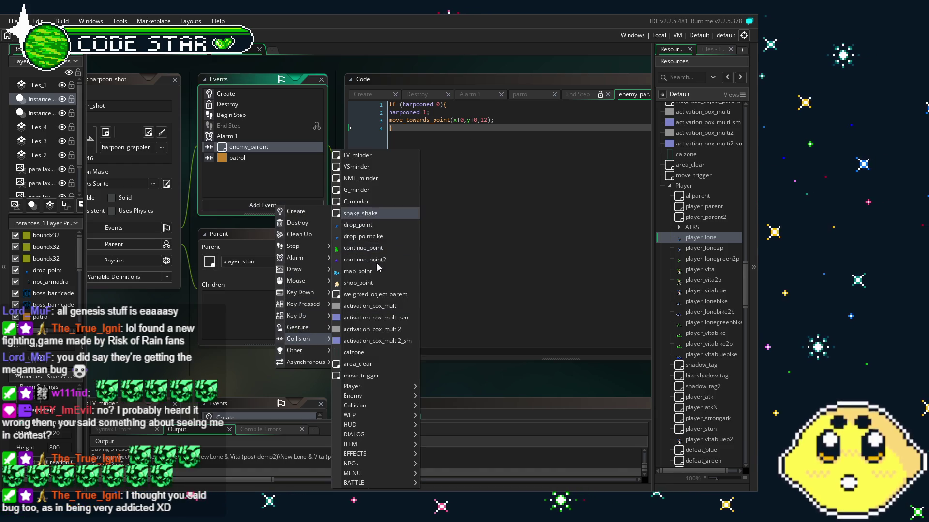
mouse_move(380, 385)
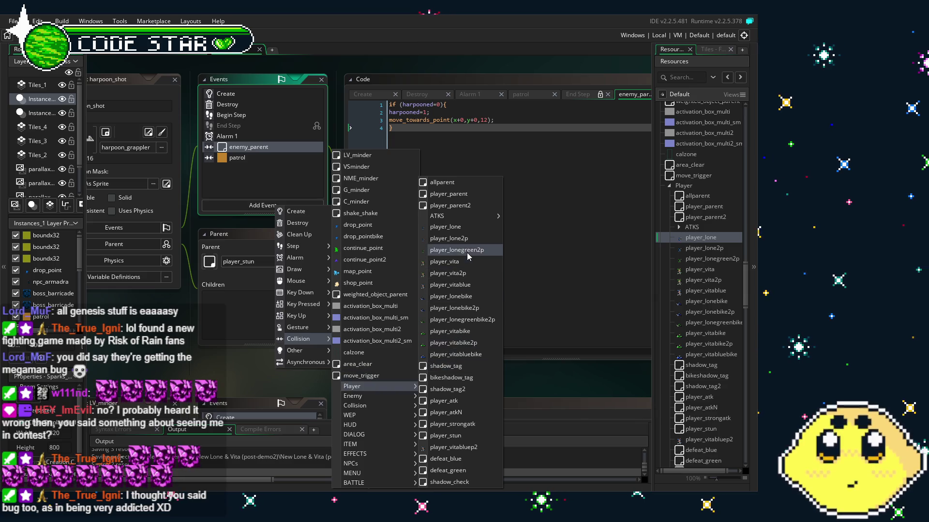
left_click(467, 226)
key("ctrl+a")
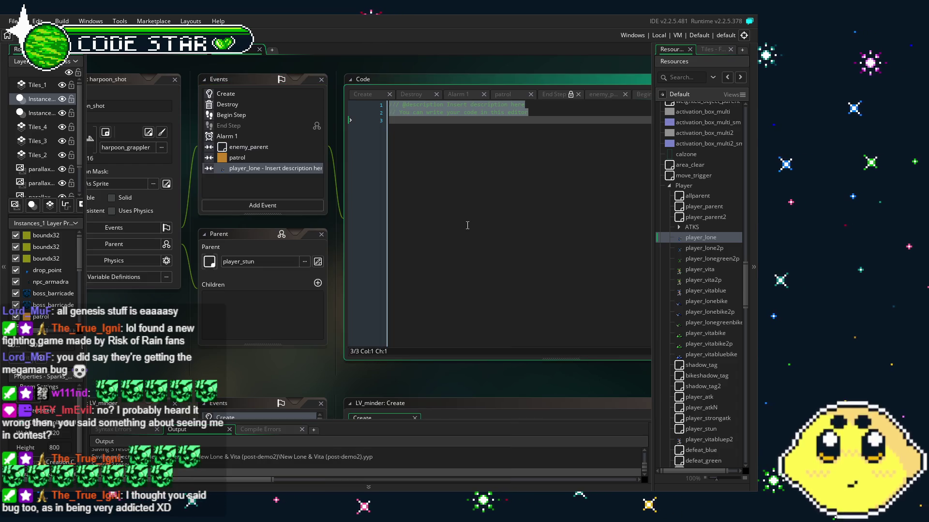
key("BackSpace")
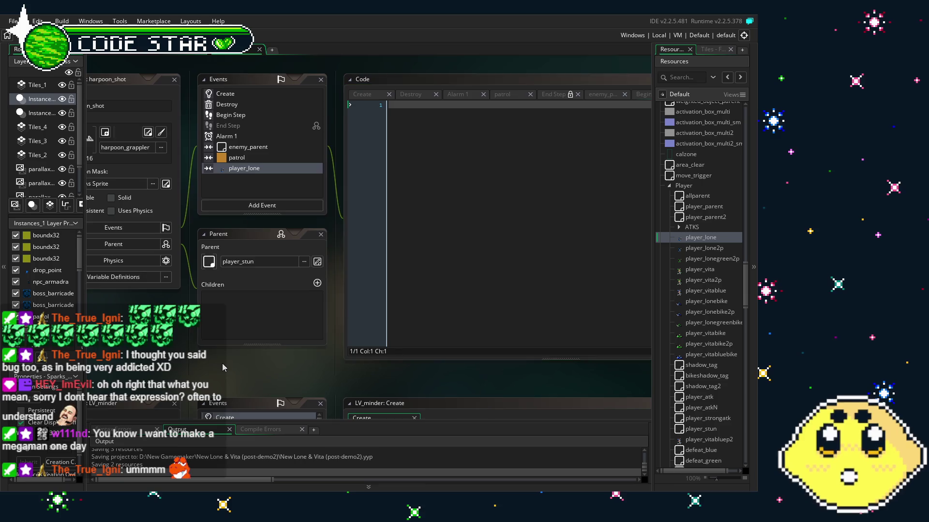
Write instance_destroy(); on line 1 of the player_lone collision code
left_click_drag(222, 364, 201, 366)
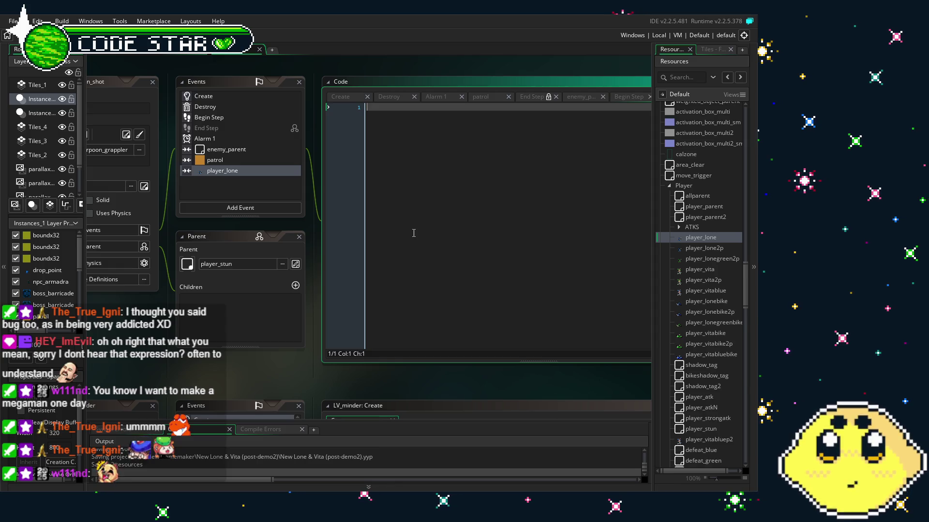
type("instan")
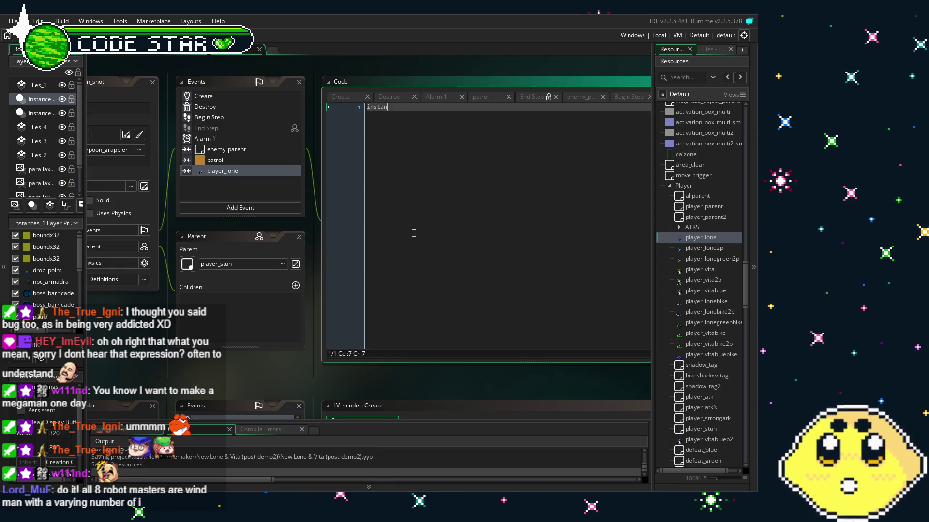
type("ce_destroy(")
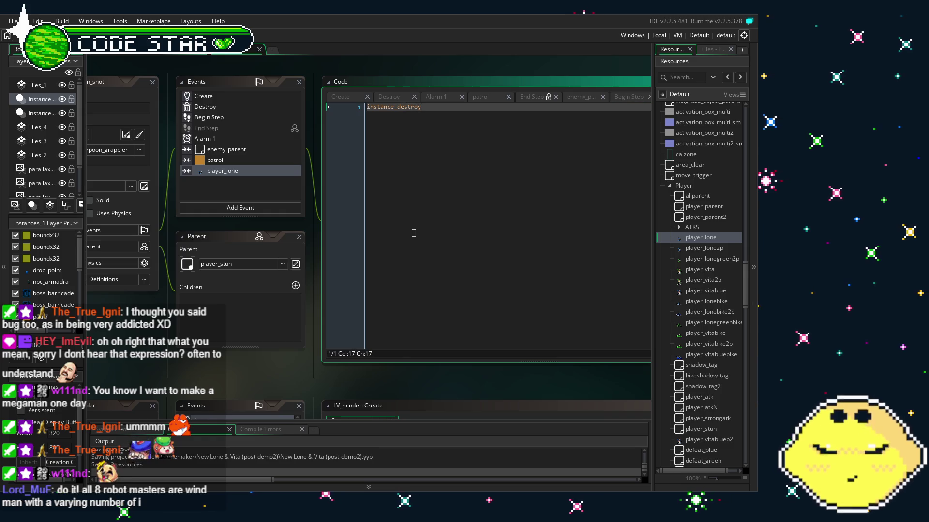
type(");")
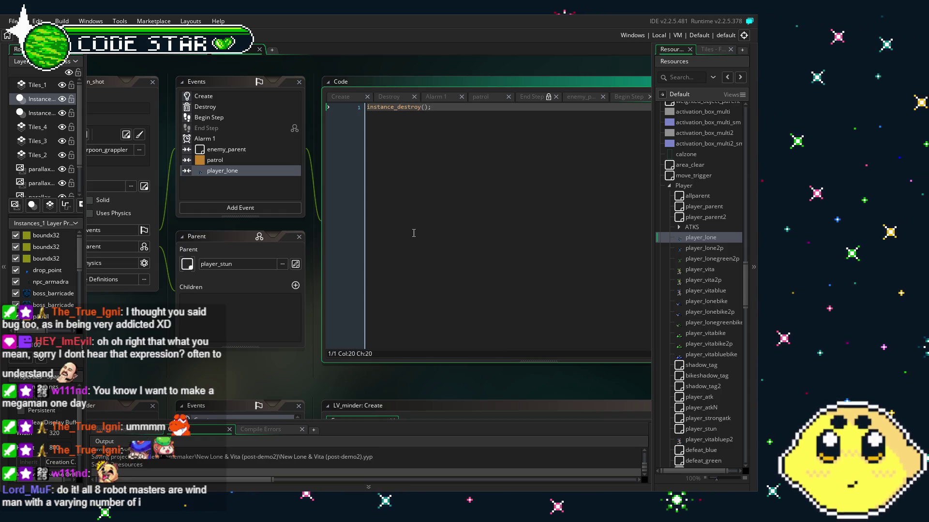
key("Left")
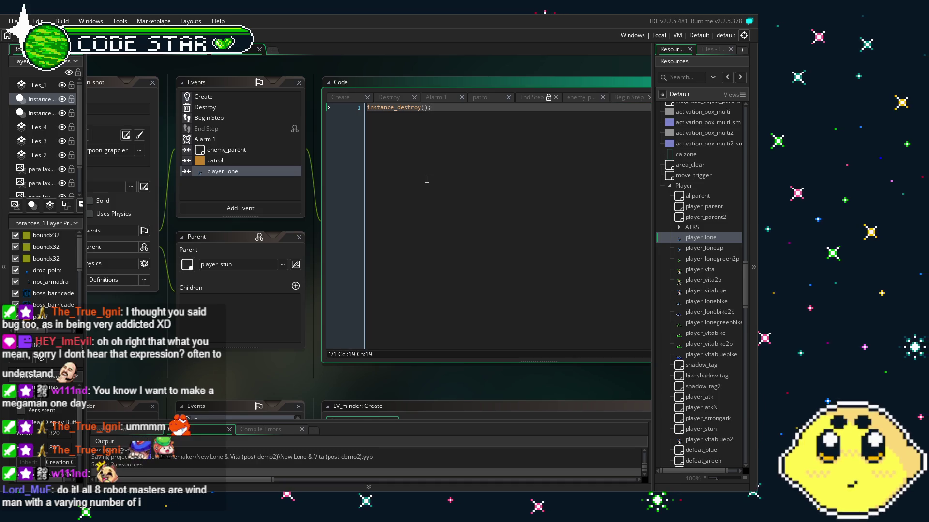
key("Right")
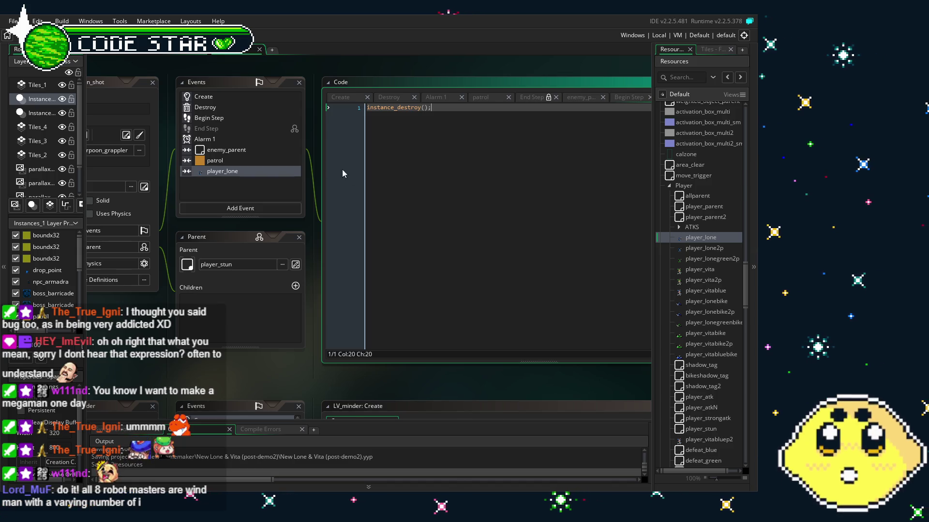
Review the Begin Step and Create code, then return to the move_towards_point line in enemy_parent collision
left_click(229, 117)
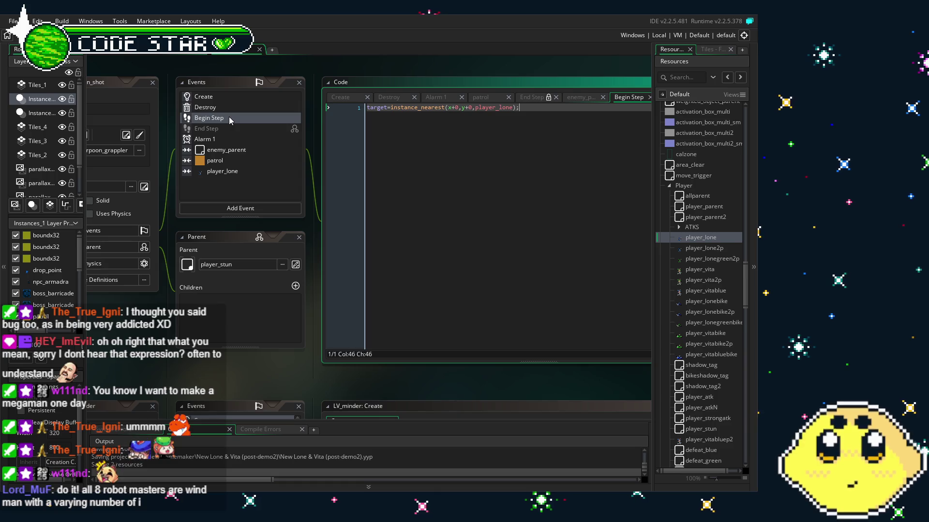
left_click(250, 98)
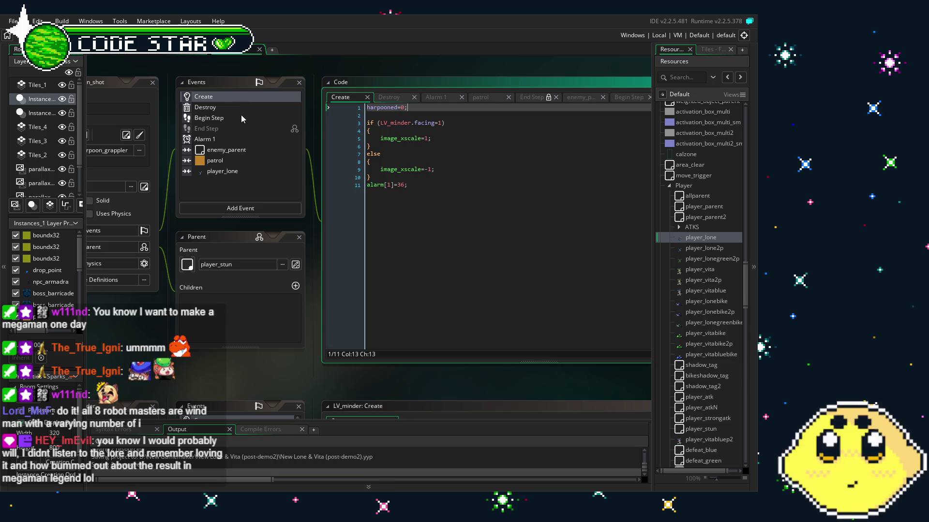
left_click(223, 116)
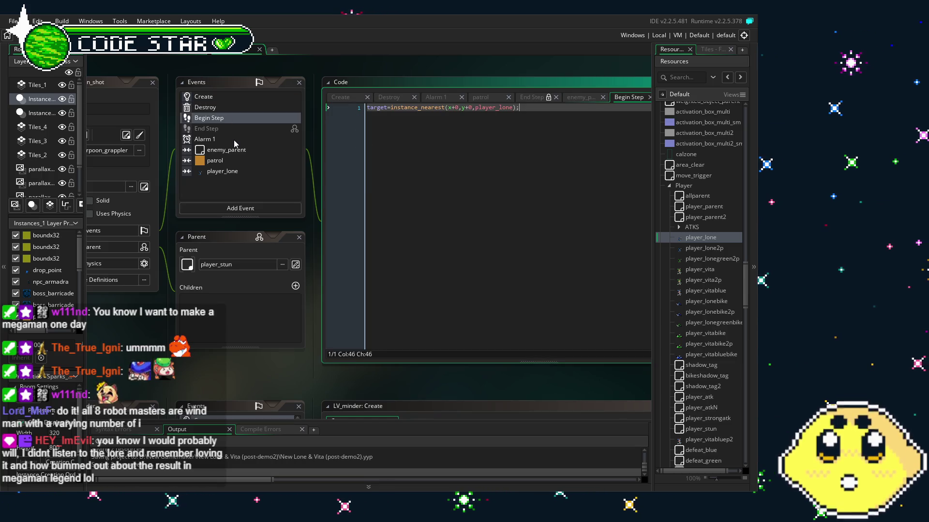
left_click(239, 151)
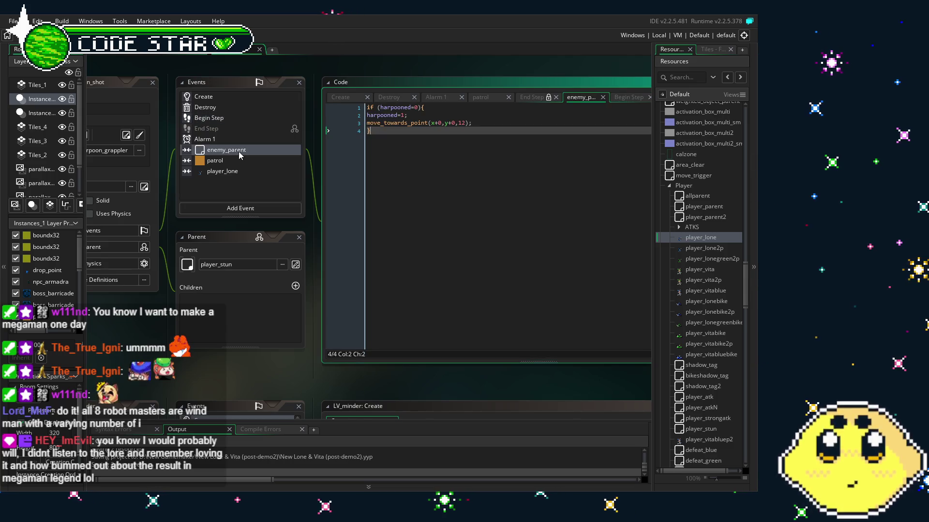
left_click(367, 124)
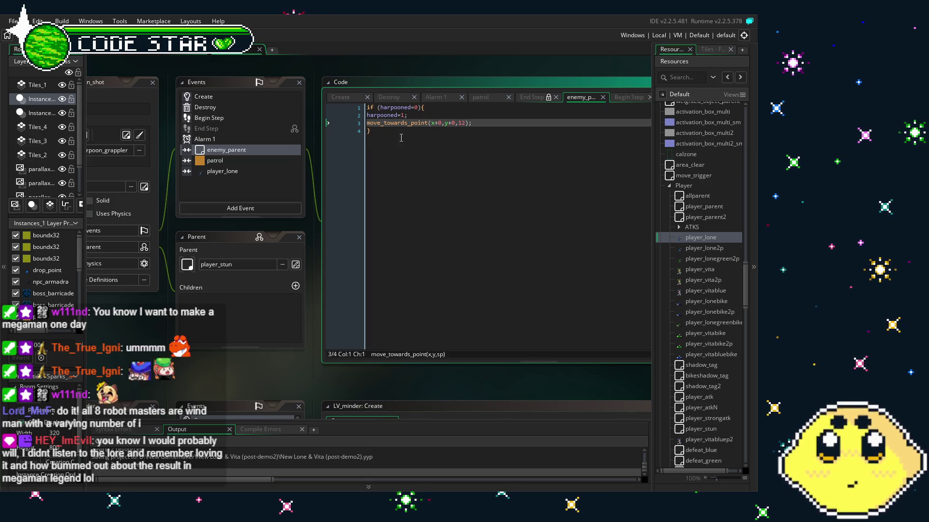